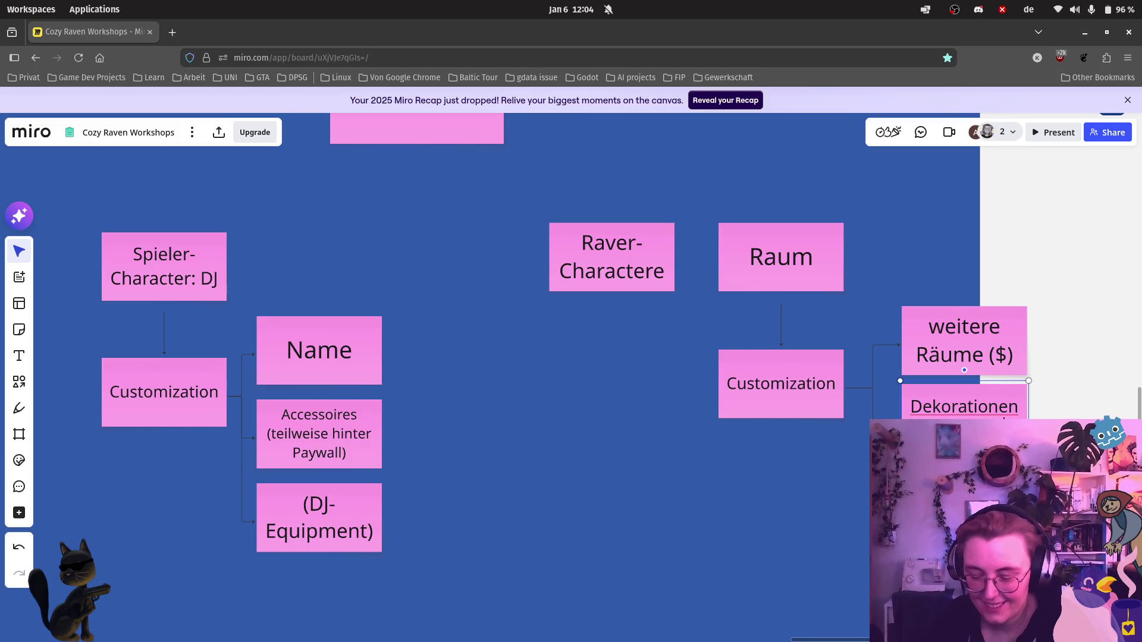
# Step: Replace 'hinter Paywall' in the Accessoires note so it reads 'teilweise $'
pyautogui.doubleClick(332, 434)
pyautogui.moveTo(342, 452); pyautogui.dragTo(333, 434)
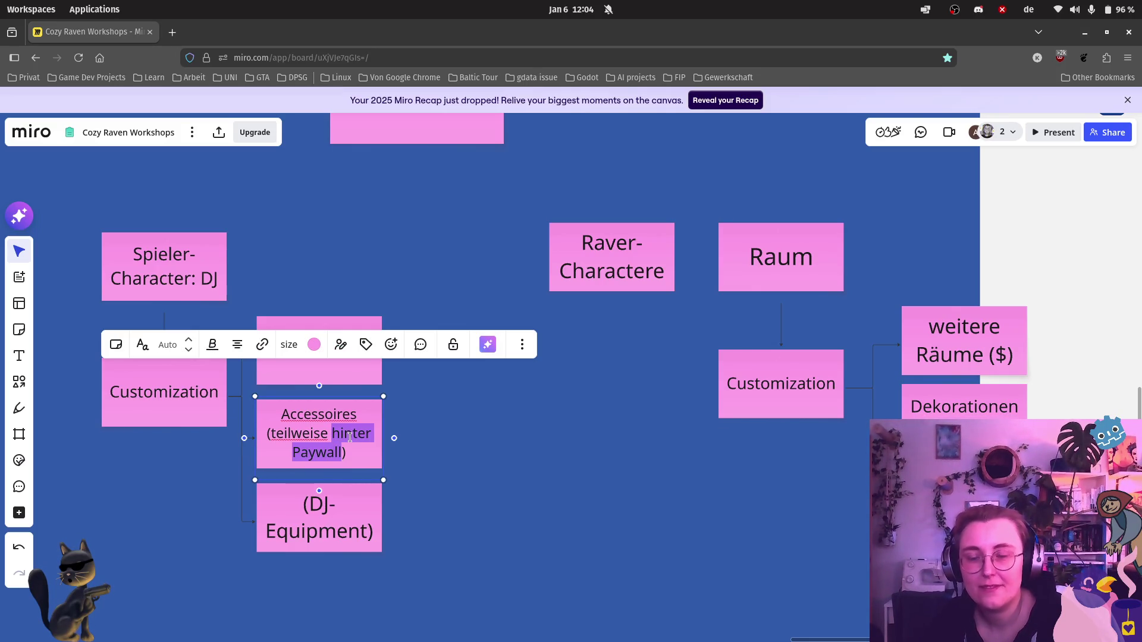
pyautogui.write('$')
pyautogui.press('Escape')
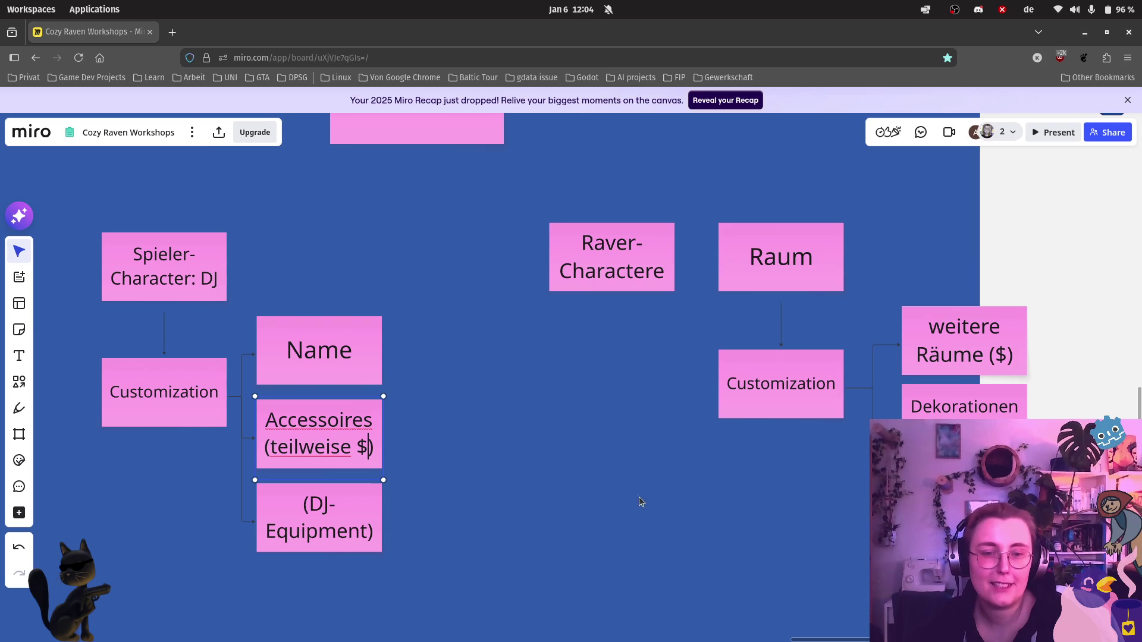
pyautogui.click(833, 489)
pyautogui.moveTo(964, 341)
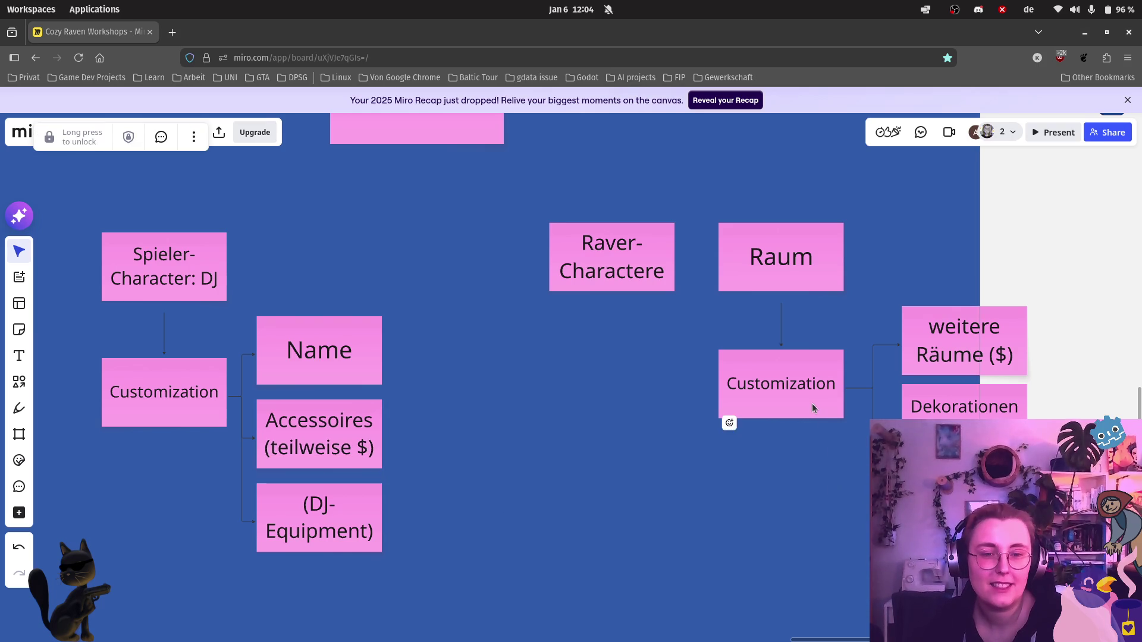
# Step: Change the other note to 'weitere Areas ($)' and nudge Raver-Charactere left
pyautogui.doubleClick(964, 355)
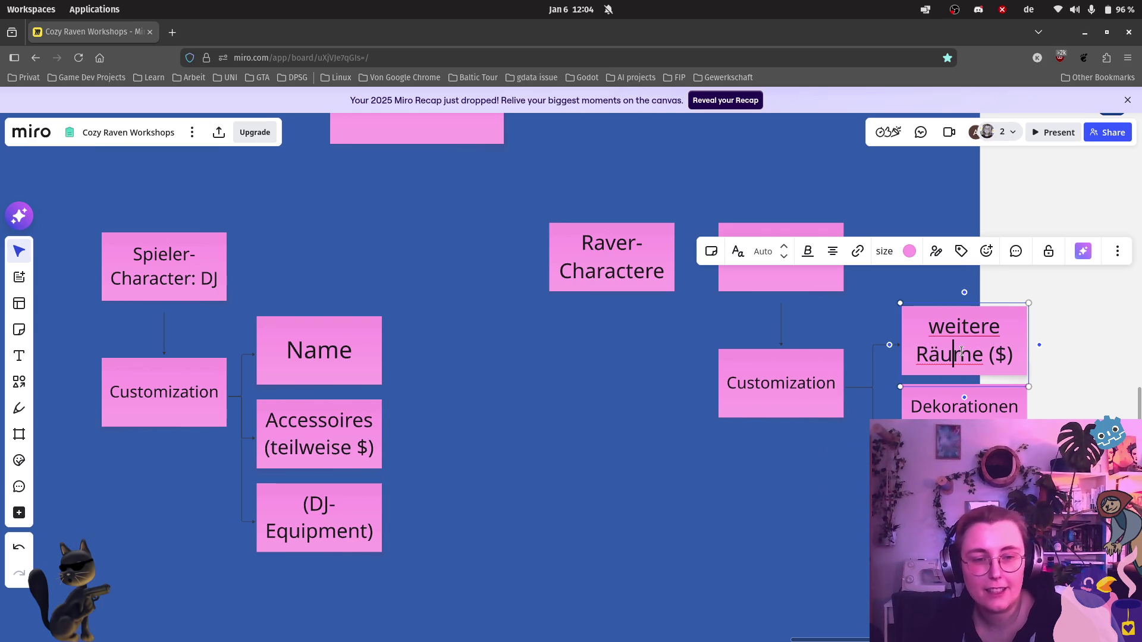
pyautogui.write('Areas')
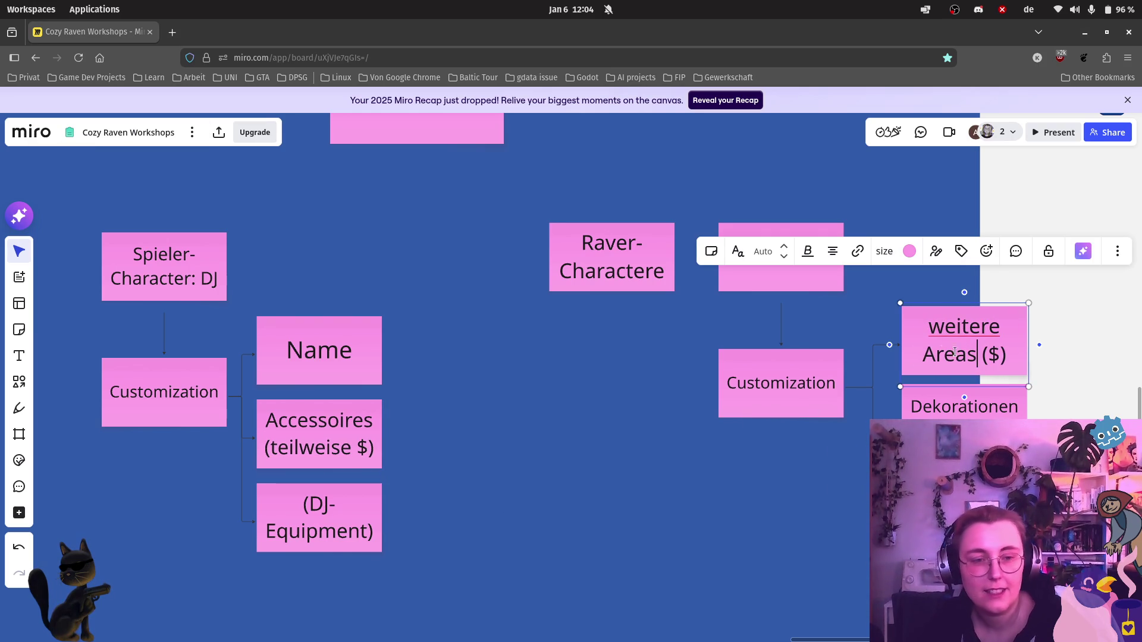
pyautogui.press('Escape')
pyautogui.click(614, 255)
pyautogui.moveTo(612, 257)
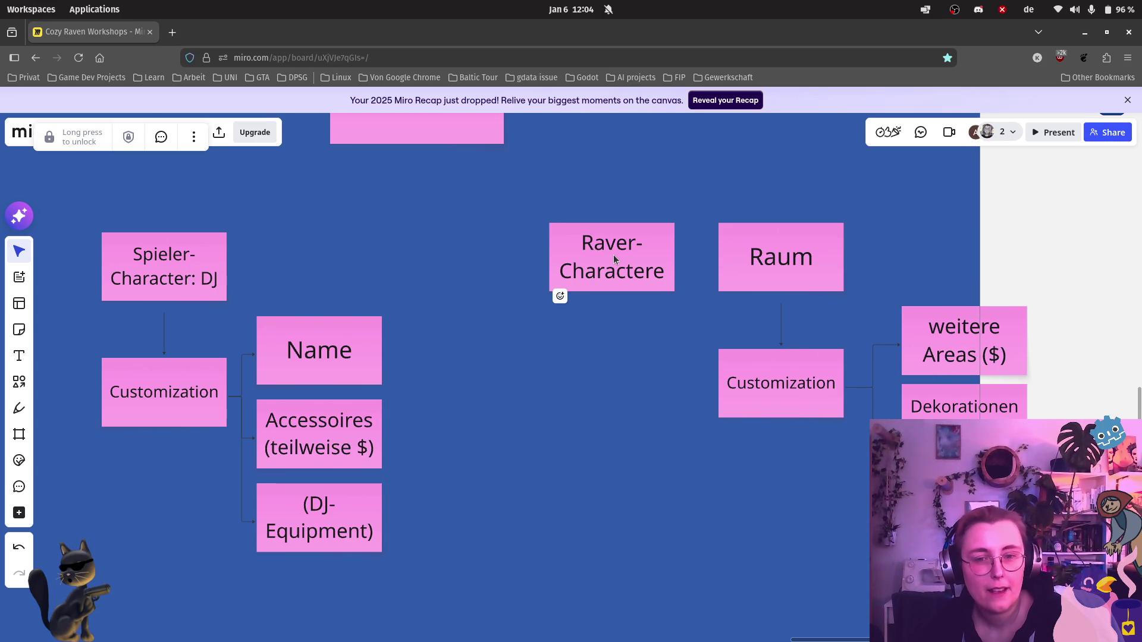
pyautogui.moveTo(613, 255)
pyautogui.mouseDown()
pyautogui.moveTo(520, 254)
pyautogui.moveTo(556, 256)
pyautogui.mouseUp()
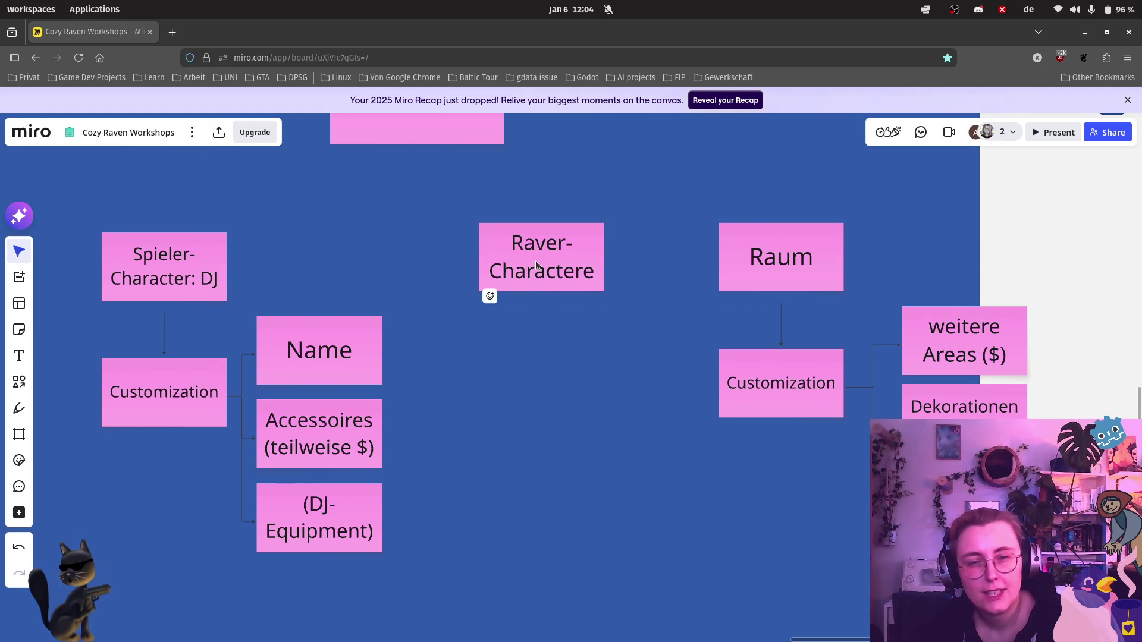
# Step: Add a connected 'verschiedene Wahrscheinlichkeiten' note under Raver-Charactere and copy Raver-Charactere below
pyautogui.click(540, 264)
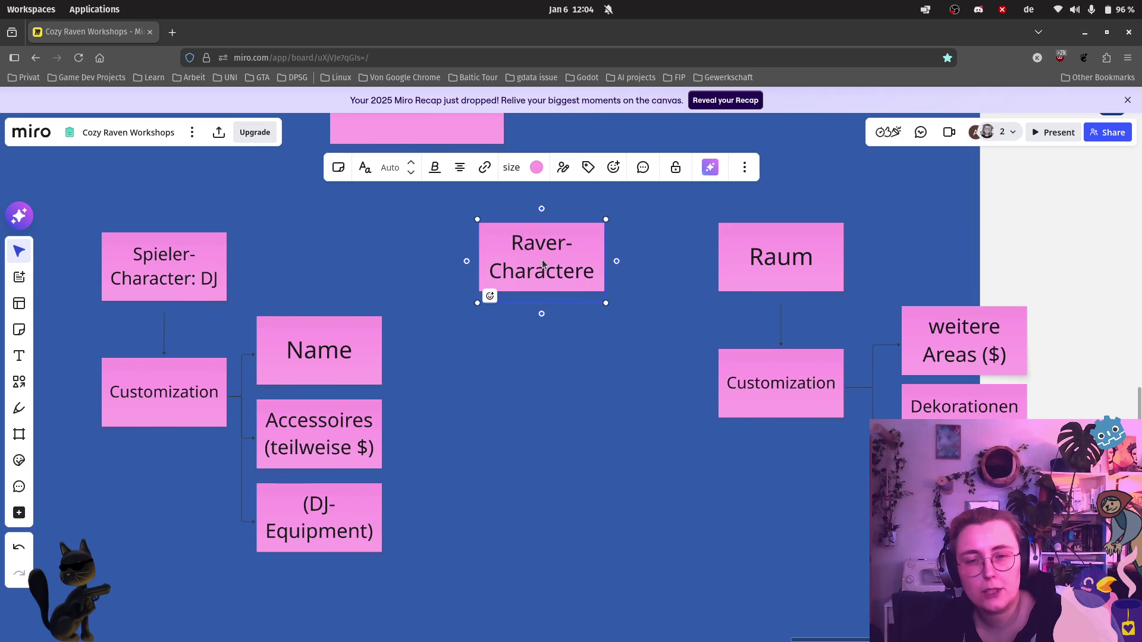
pyautogui.click(542, 313)
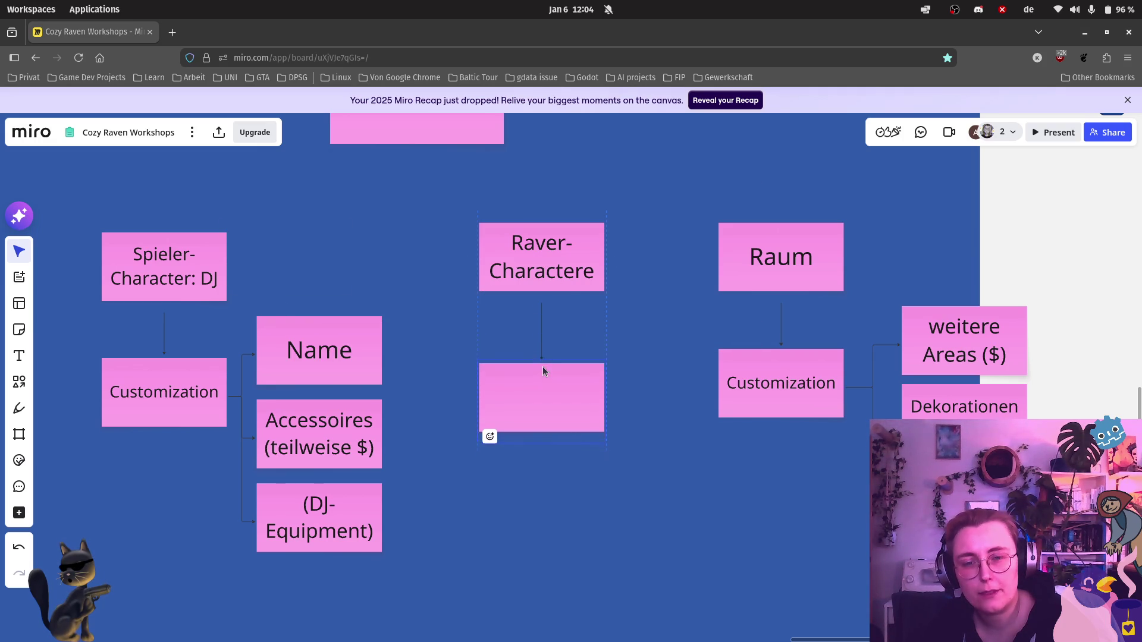
pyautogui.doubleClick(542, 369)
pyautogui.write('V')
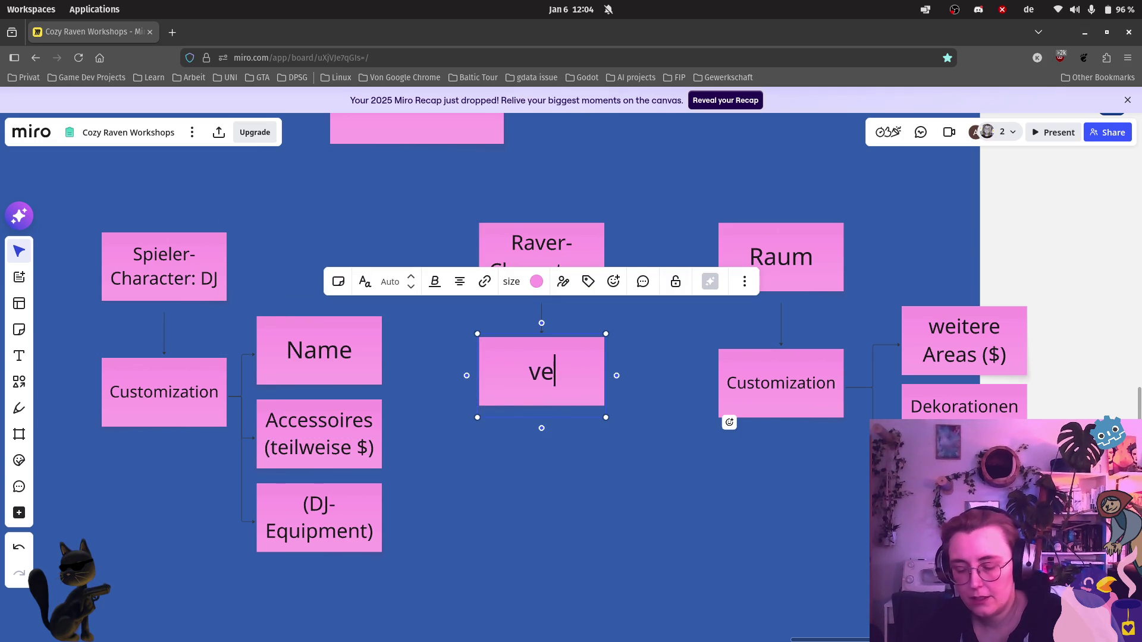
pyautogui.write('erschiedene')
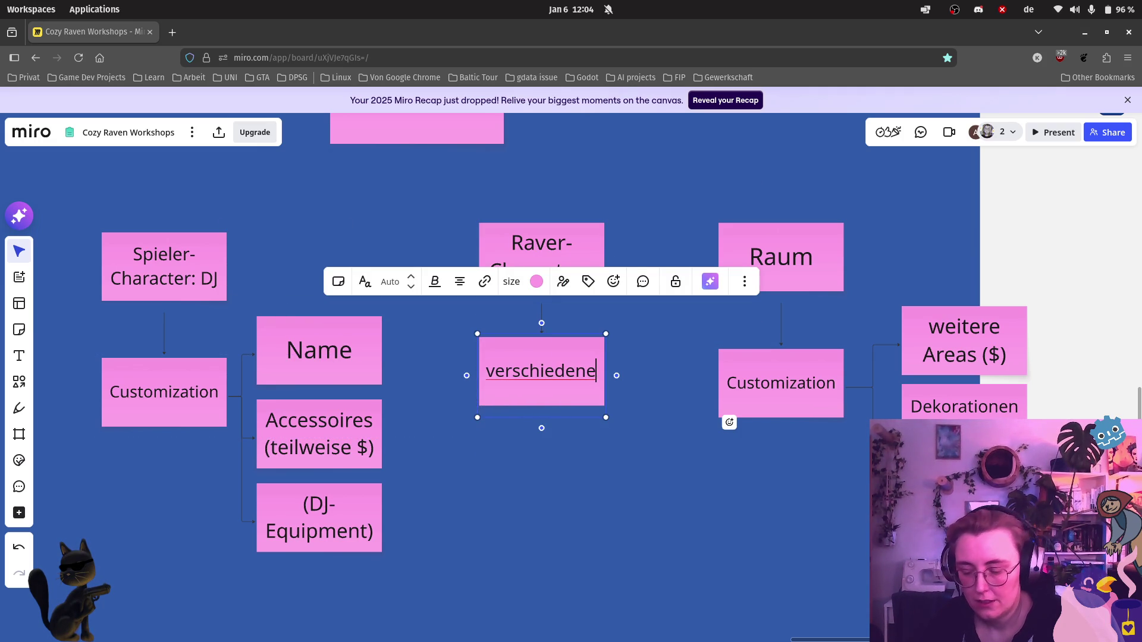
pyautogui.write(' Wahrscheinlichkeiten')
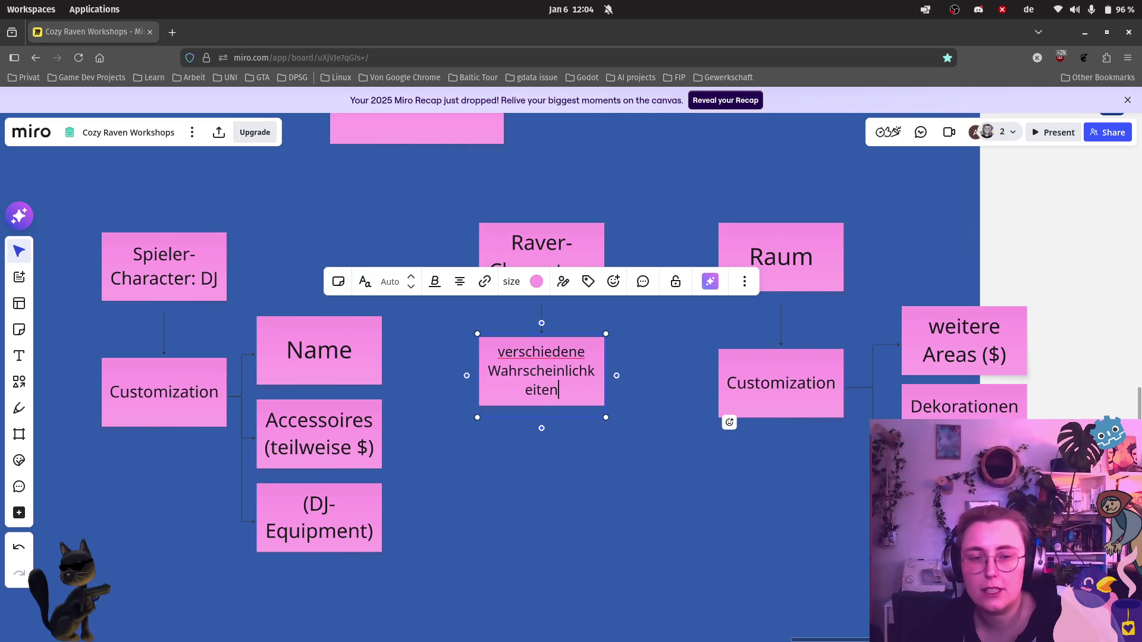
pyautogui.click(646, 429)
pyautogui.scroll(-1, 644, 356)
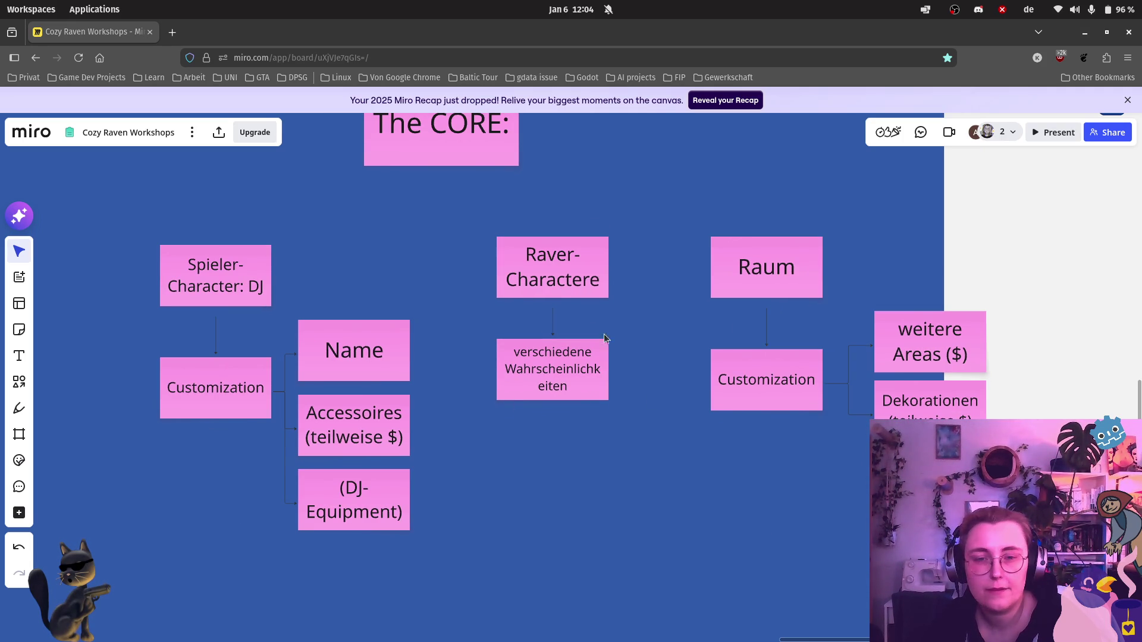
pyautogui.moveTo(553, 266)
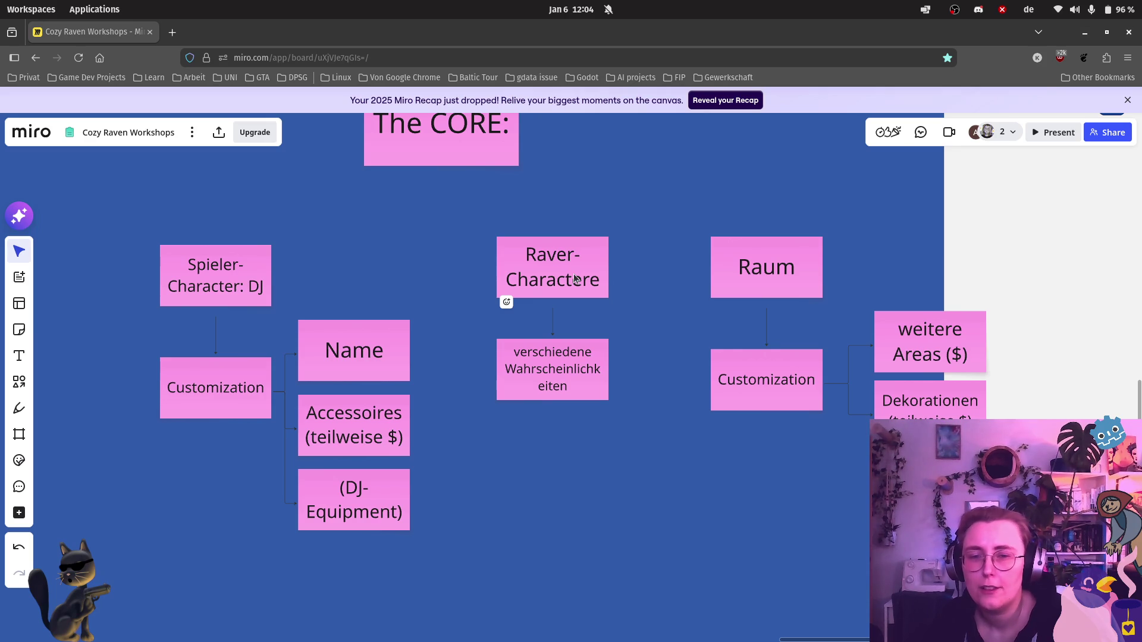
pyautogui.moveTo(574, 264)
pyautogui.mouseDown()
pyautogui.moveTo(407, 264)
pyautogui.moveTo(548, 483)
pyautogui.mouseUp()
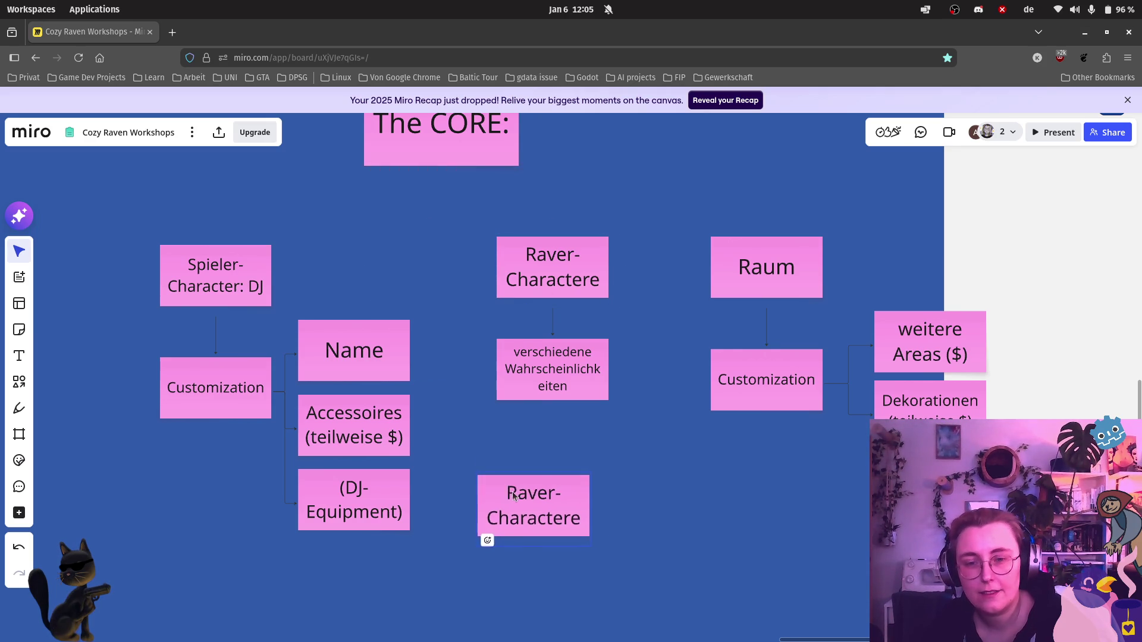
# Step: Retype the copied note as 'Gästebuch der Raver'
pyautogui.doubleClick(548, 482)
pyautogui.hotkey('ctrl', 'a')
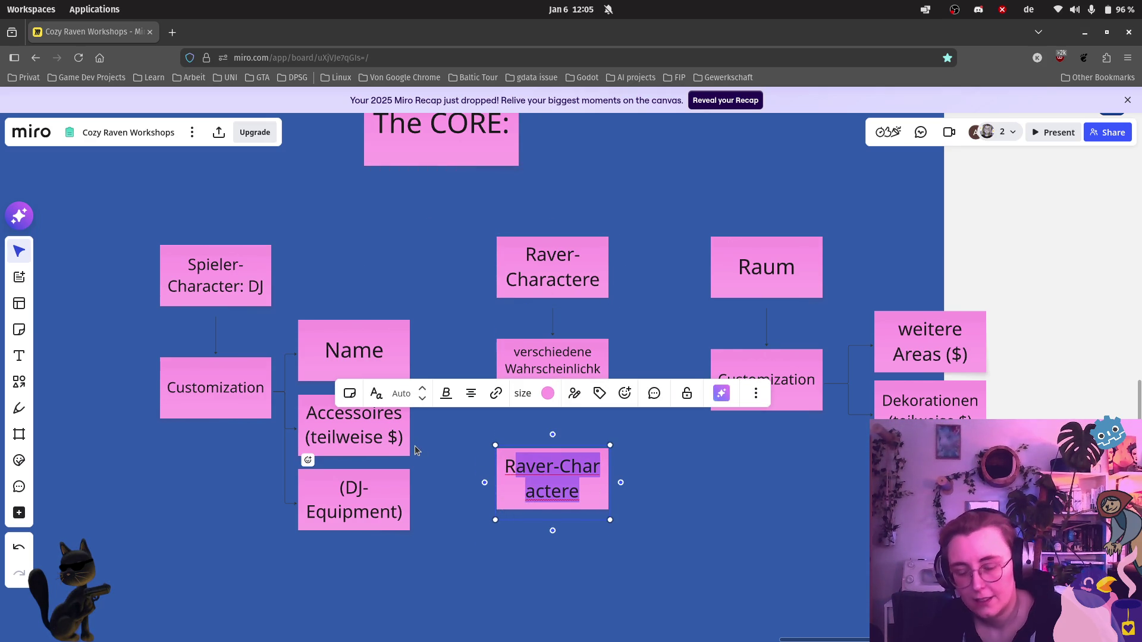
pyautogui.write('R')
pyautogui.press('BackSpace')
pyautogui.write('Gäste')
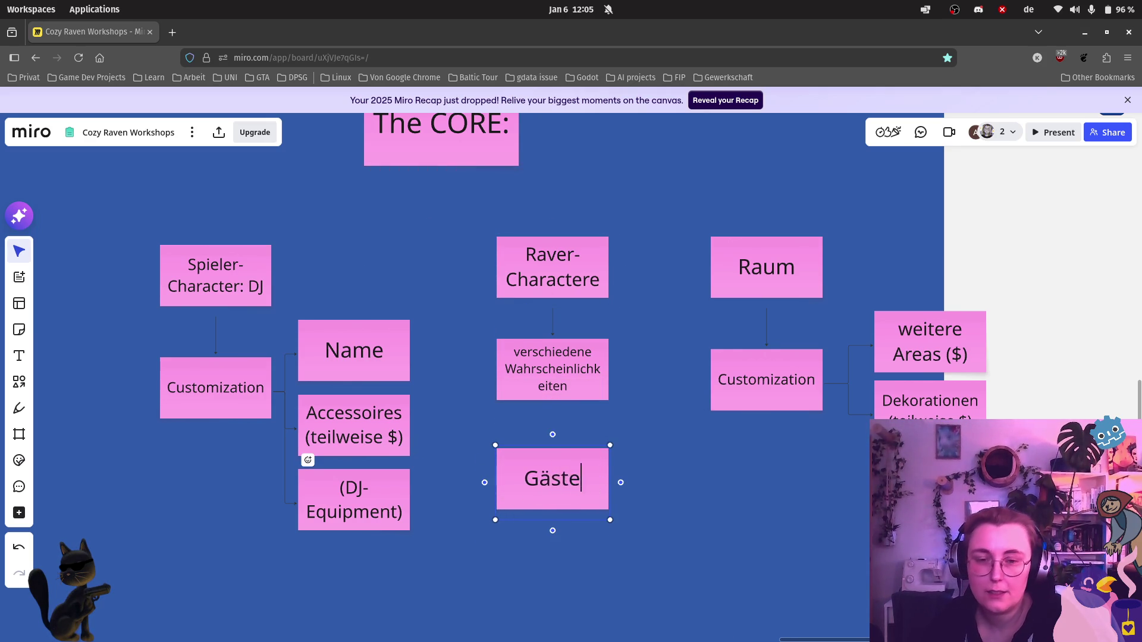
pyautogui.write('buch der')
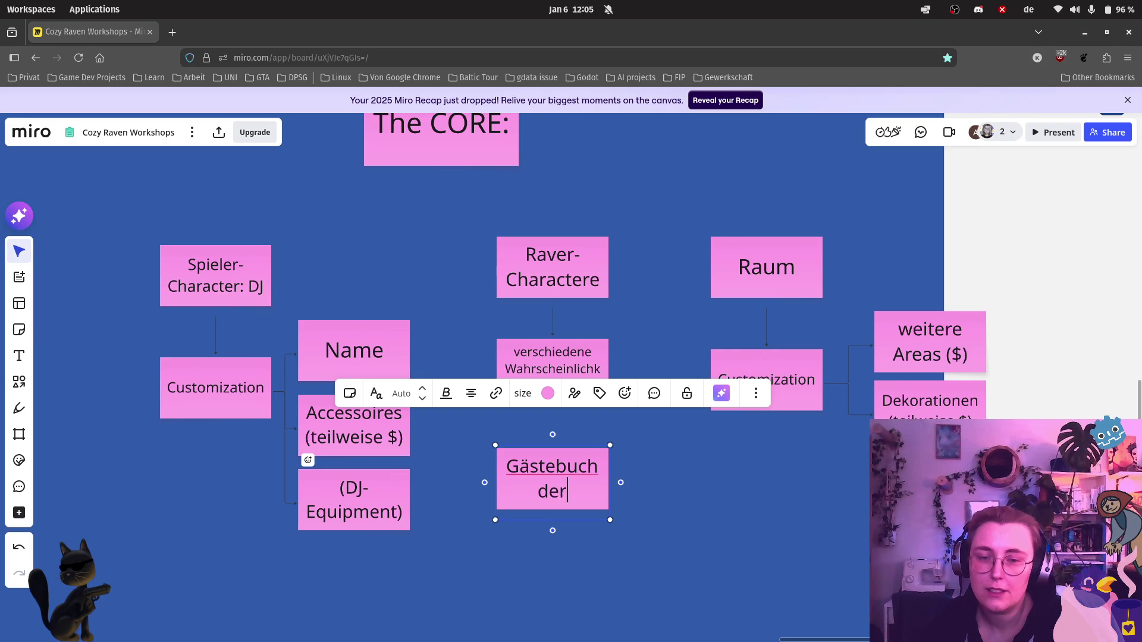
pyautogui.write(' Raver')
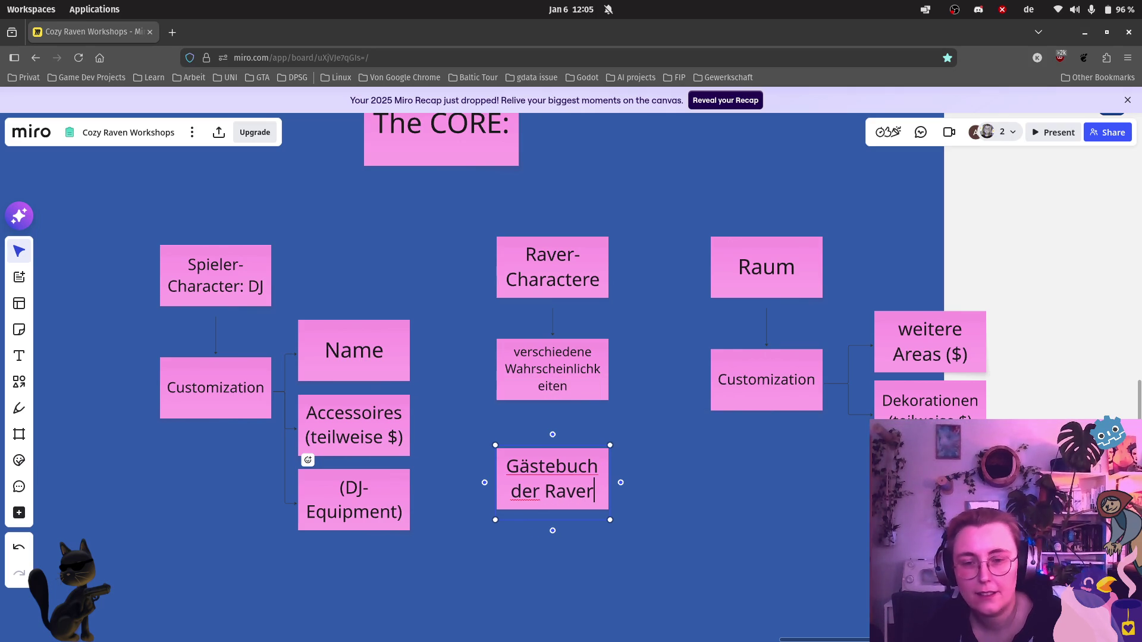
pyautogui.click(601, 552)
pyautogui.scroll(-2, 601, 556)
pyautogui.moveTo(552, 479)
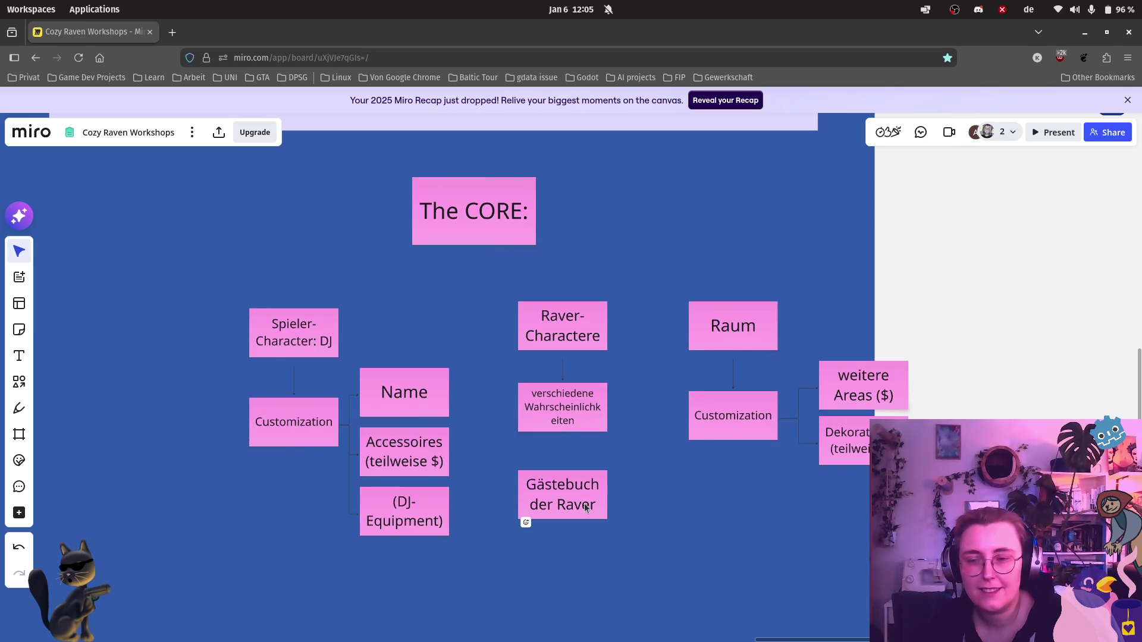
# Step: Position the Gästebuch note below Raum and make a duplicate beside it
pyautogui.moveTo(575, 502)
pyautogui.mouseDown()
pyautogui.moveTo(747, 555)
pyautogui.moveTo(623, 541)
pyautogui.moveTo(564, 505)
pyautogui.mouseUp()
pyautogui.click(748, 554)
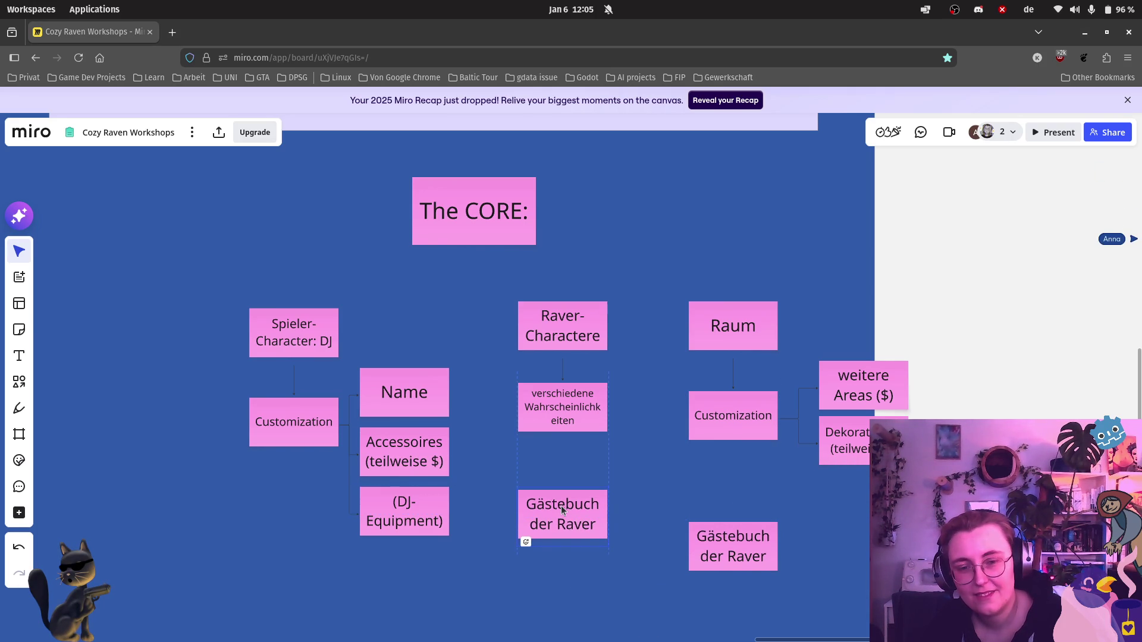
pyautogui.doubleClick(561, 504)
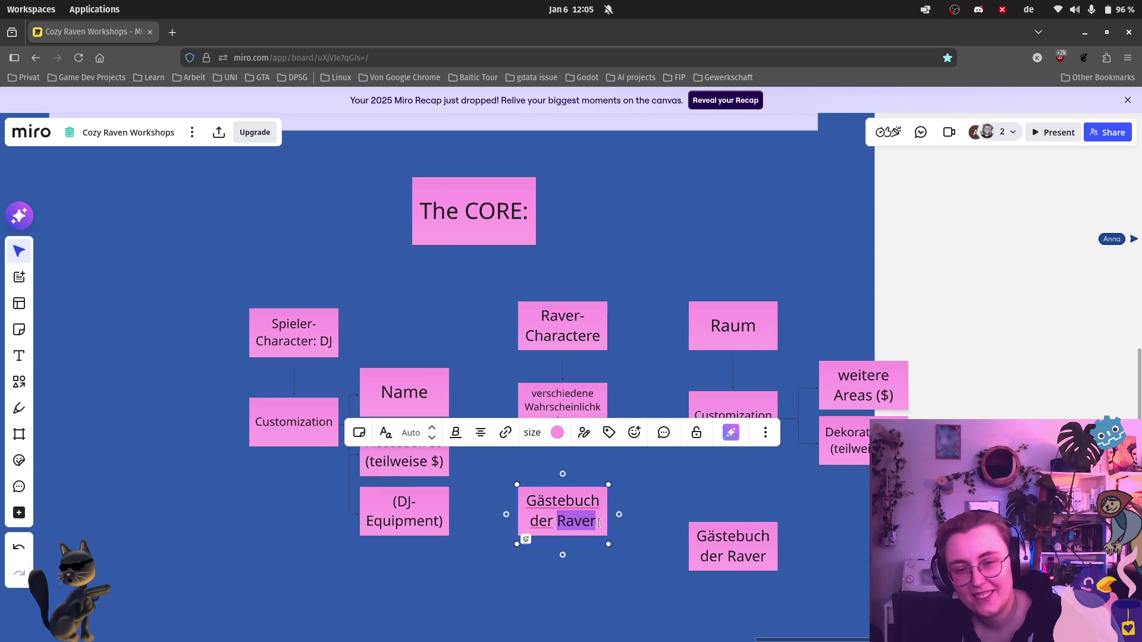
# Step: Retype the left Gästebuch copy as 'Focus Timer' and enlarge it
pyautogui.hotkey('ctrl', 'a')
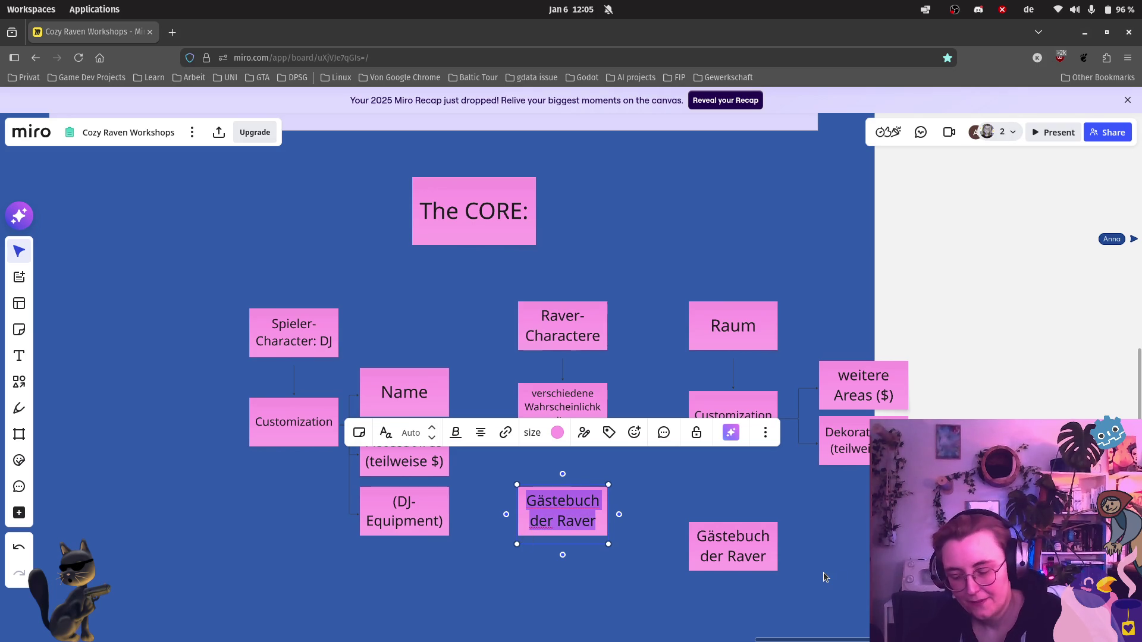
pyautogui.write('Focus Timer')
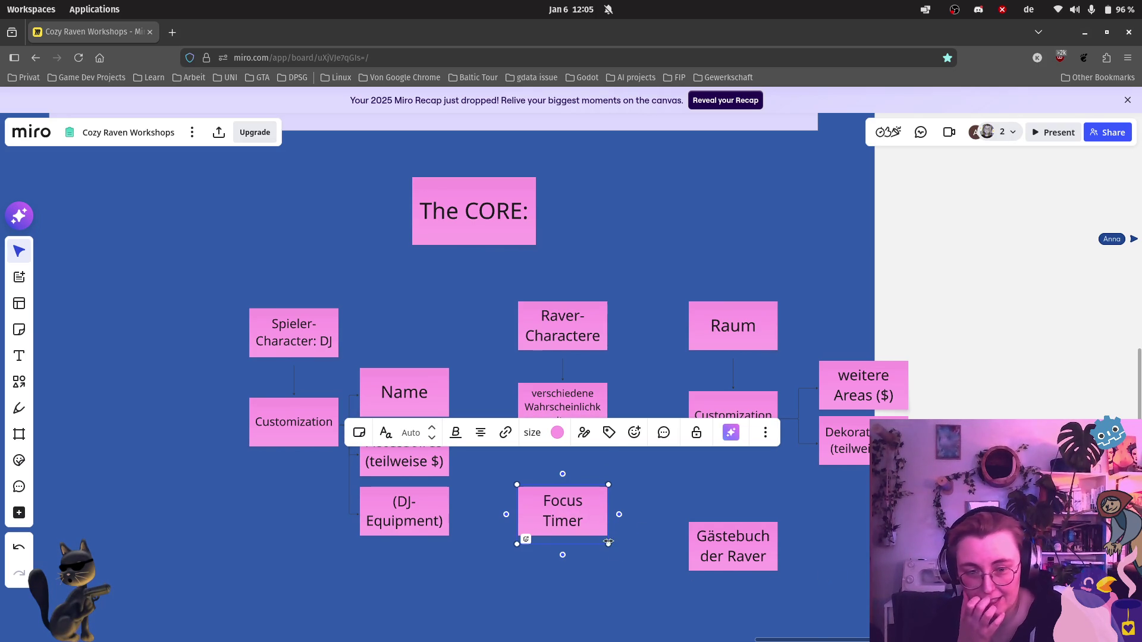
pyautogui.moveTo(610, 543); pyautogui.dragTo(691, 598)
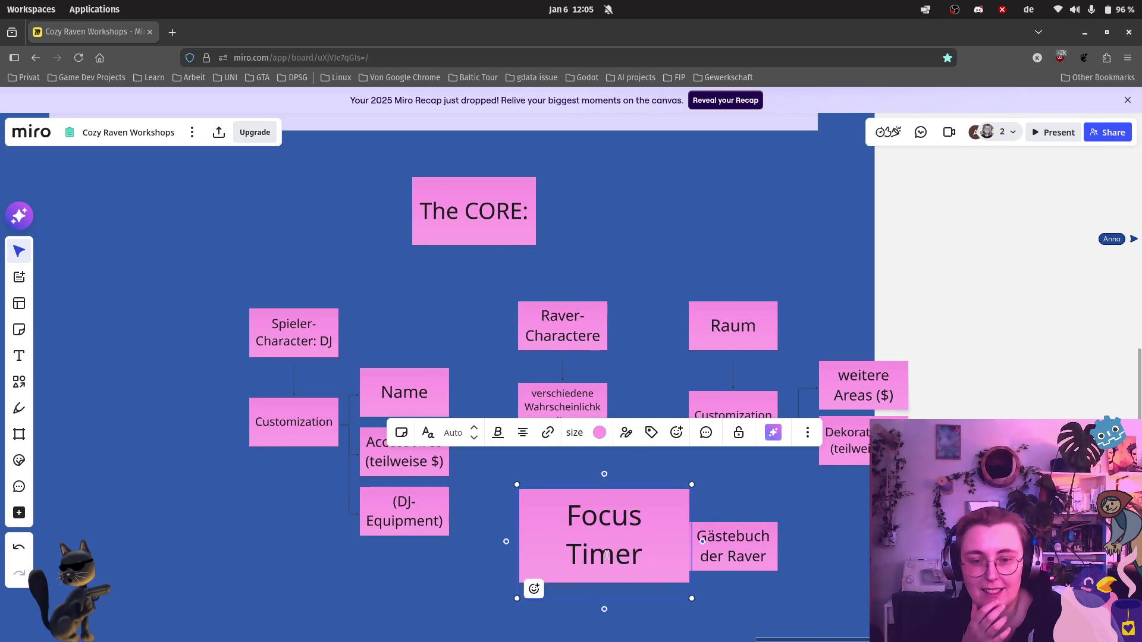
pyautogui.moveTo(519, 485); pyautogui.dragTo(482, 465)
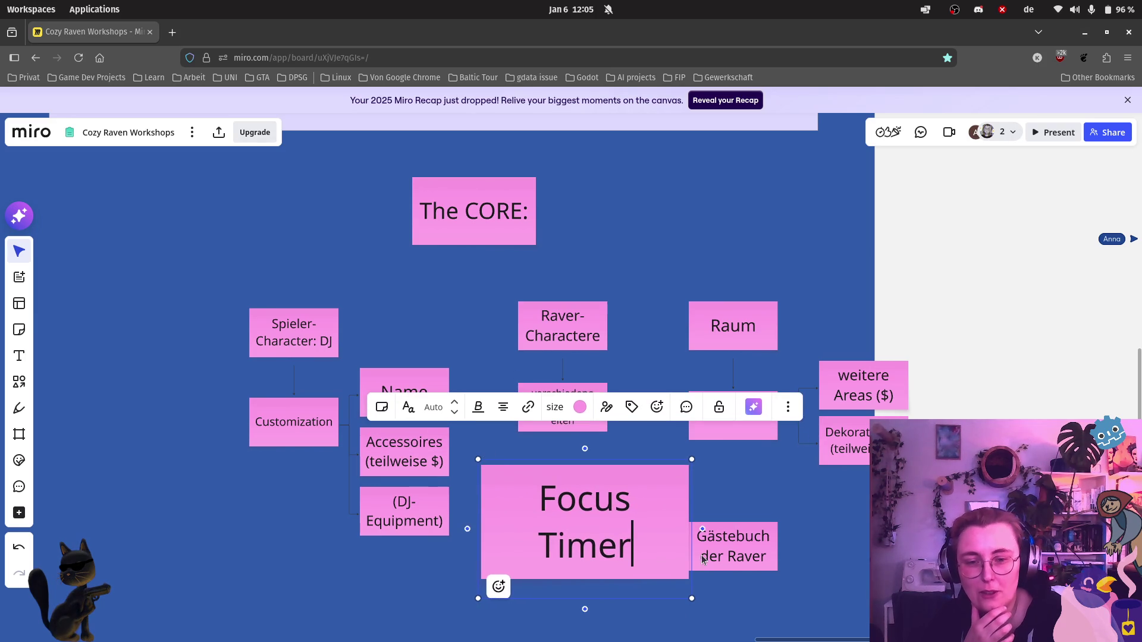
# Step: Shift the Gästebuch der Raver note right, clear of Focus Timer
pyautogui.click(733, 546)
pyautogui.moveTo(751, 555); pyautogui.dragTo(794, 557)
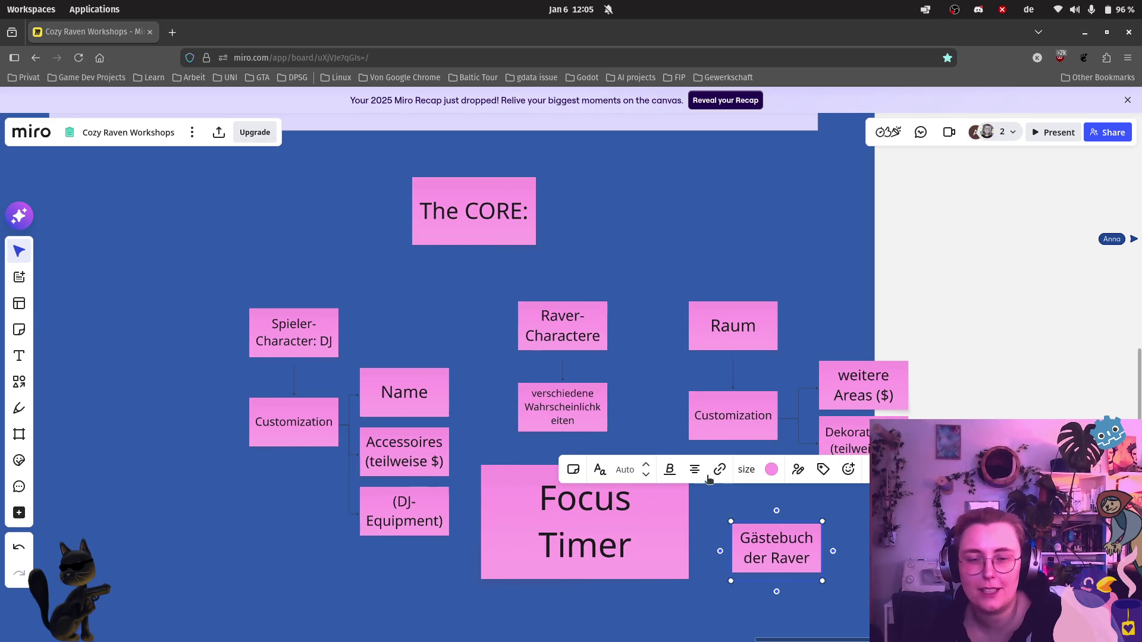
pyautogui.click(406, 585)
pyautogui.scroll(-3, 452, 587)
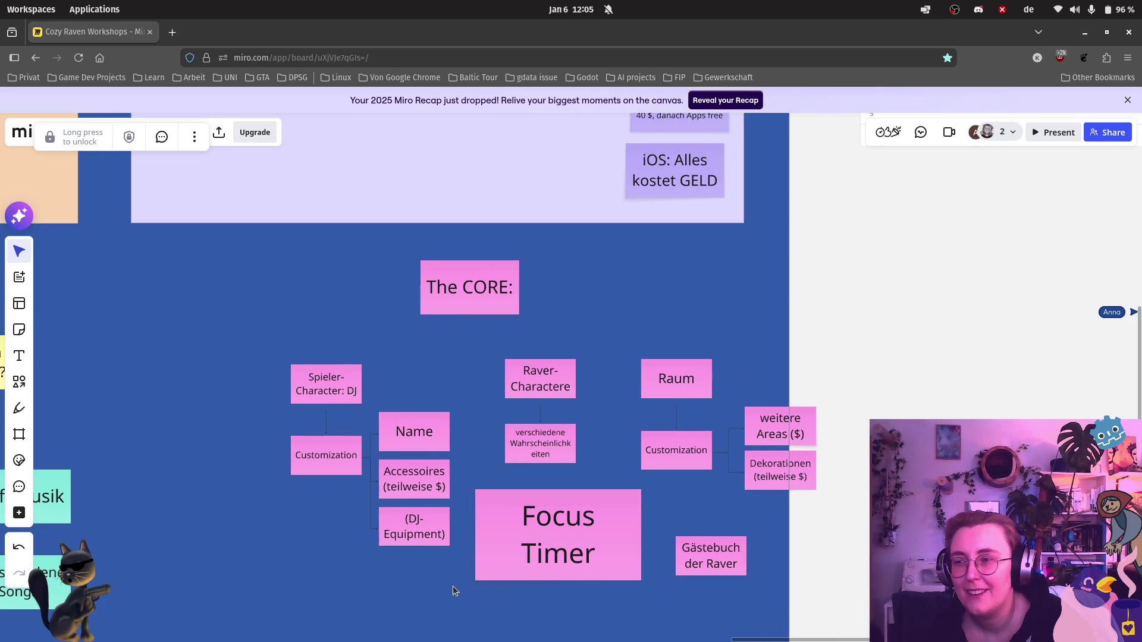
pyautogui.scroll(-2, 453, 587)
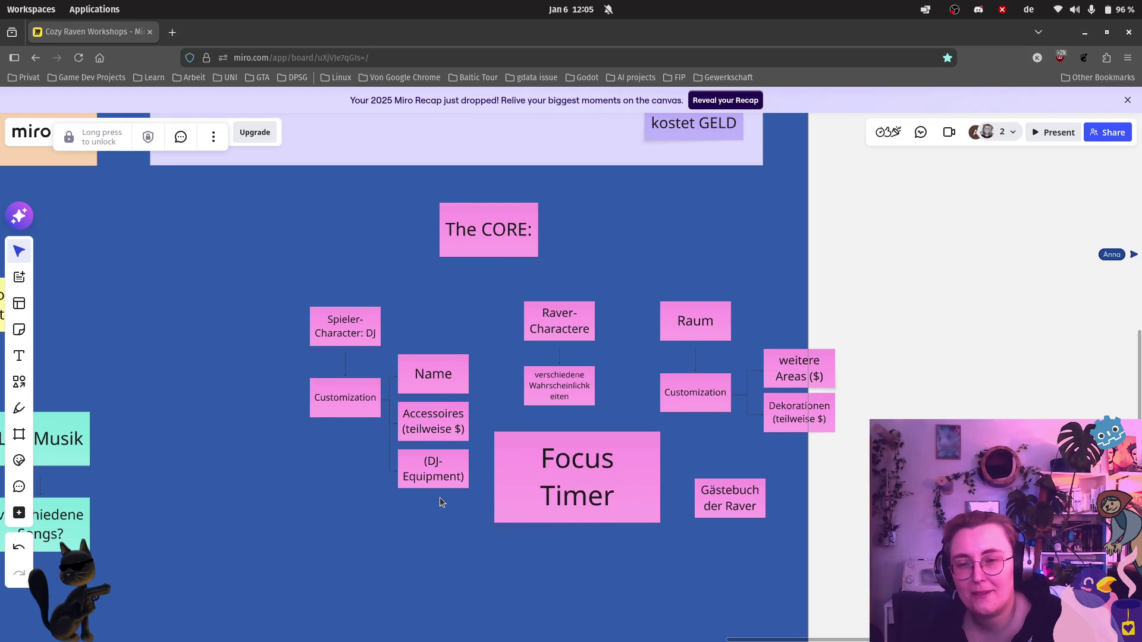
# Step: Nudge Focus Timer, duplicate Gästebuch der Raver and place the copy further down
pyautogui.moveTo(526, 485)
pyautogui.mouseDown()
pyautogui.moveTo(408, 562)
pyautogui.moveTo(539, 493)
pyautogui.mouseUp()
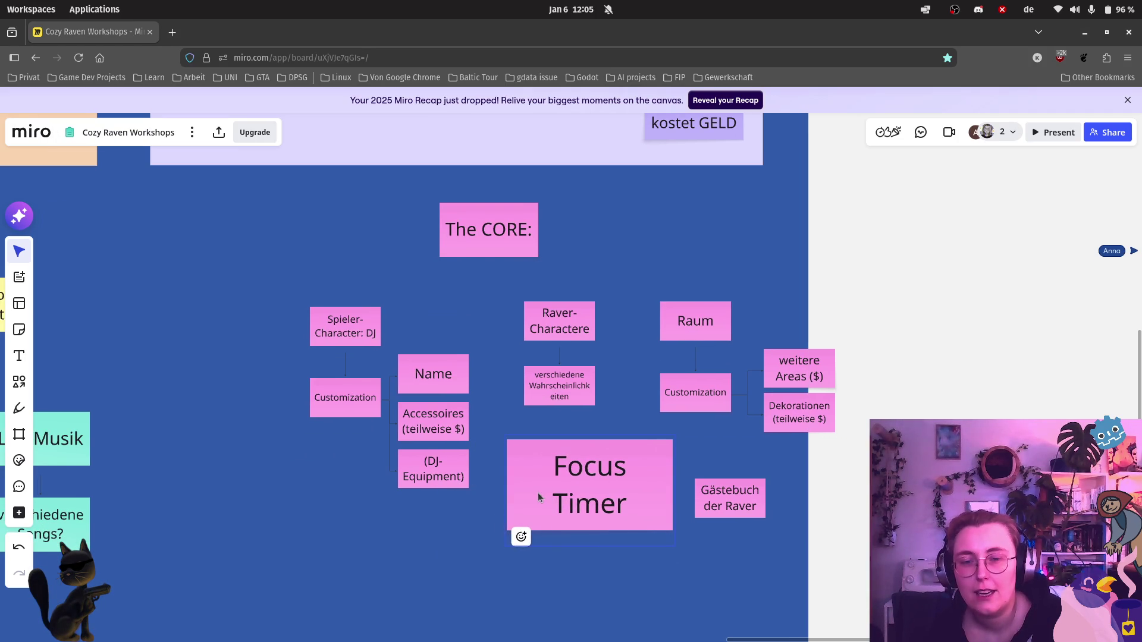
pyautogui.click(747, 511)
pyautogui.hotkey('ctrl', 'd')
pyautogui.moveTo(753, 546)
pyautogui.mouseDown()
pyautogui.moveTo(749, 505)
pyautogui.moveTo(750, 580)
pyautogui.mouseUp()
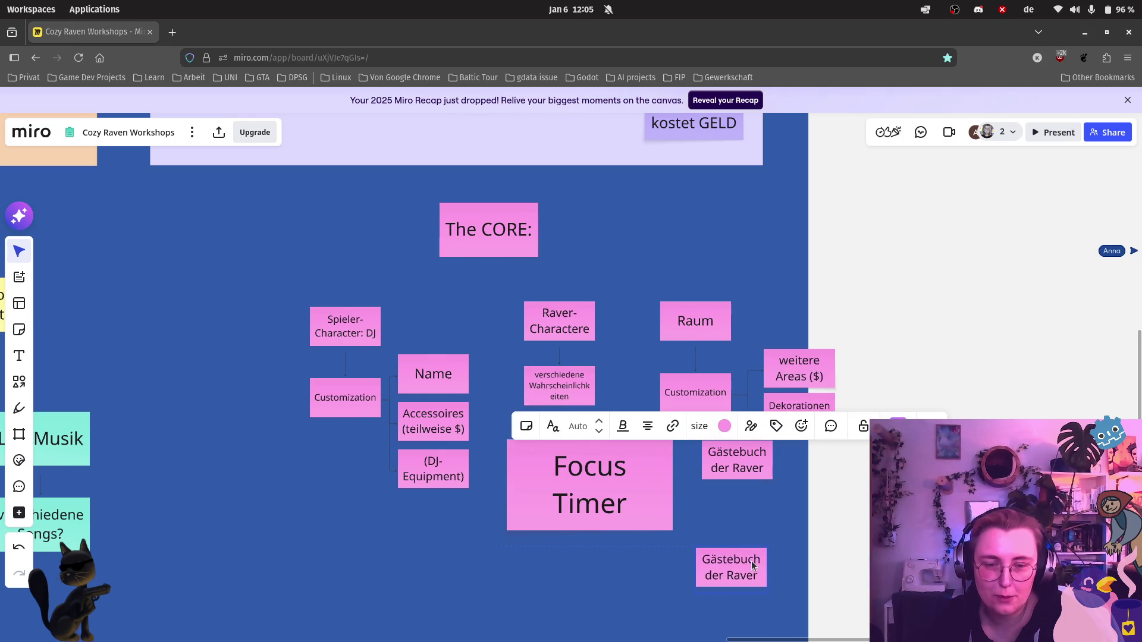
pyautogui.scroll(-3, 746, 534)
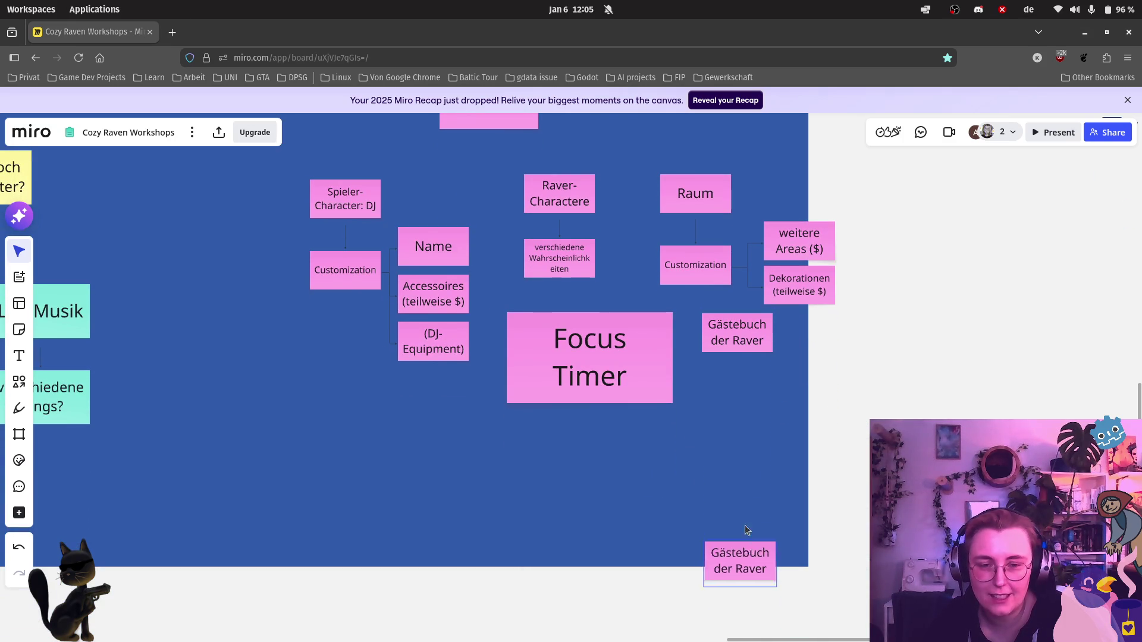
pyautogui.moveTo(749, 628); pyautogui.dragTo(745, 524)
pyautogui.scroll(-3, 546, 232)
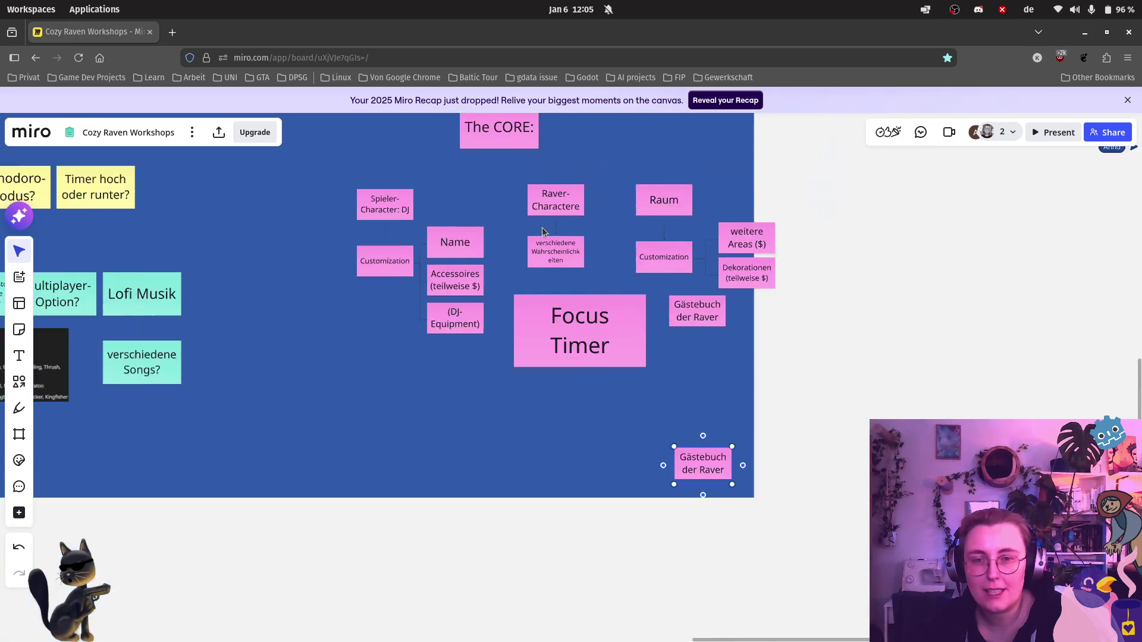
pyautogui.scroll(2, 503, 196)
pyautogui.click(503, 195)
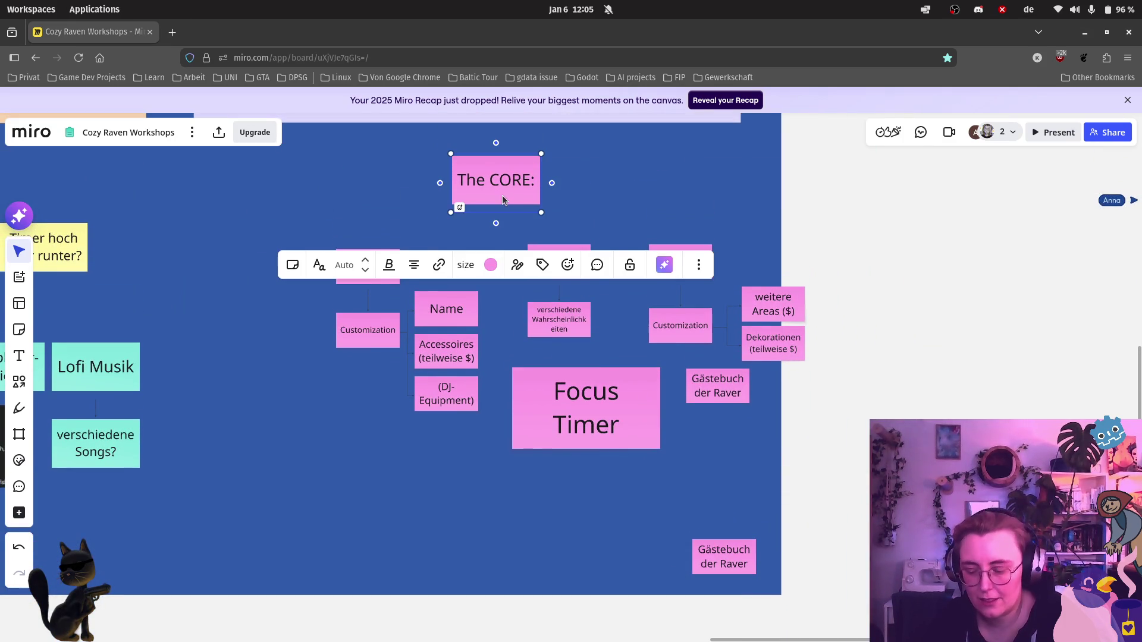
# Step: Duplicate The CORE: as a 'Nice to have:' note at lower left with the Gästebuch copy beneath it
pyautogui.hotkey('ctrl', 'd')
pyautogui.moveTo(589, 183)
pyautogui.mouseDown()
pyautogui.moveTo(398, 457)
pyautogui.moveTo(356, 488)
pyautogui.mouseUp()
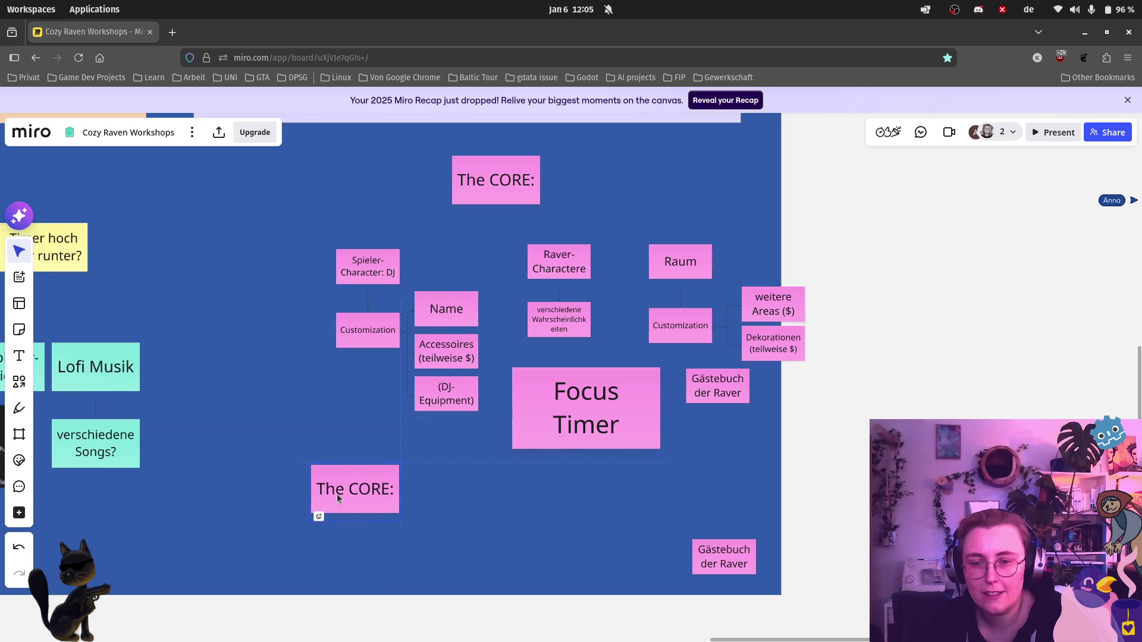
pyautogui.doubleClick(331, 488)
pyautogui.hotkey('ctrl', 'a')
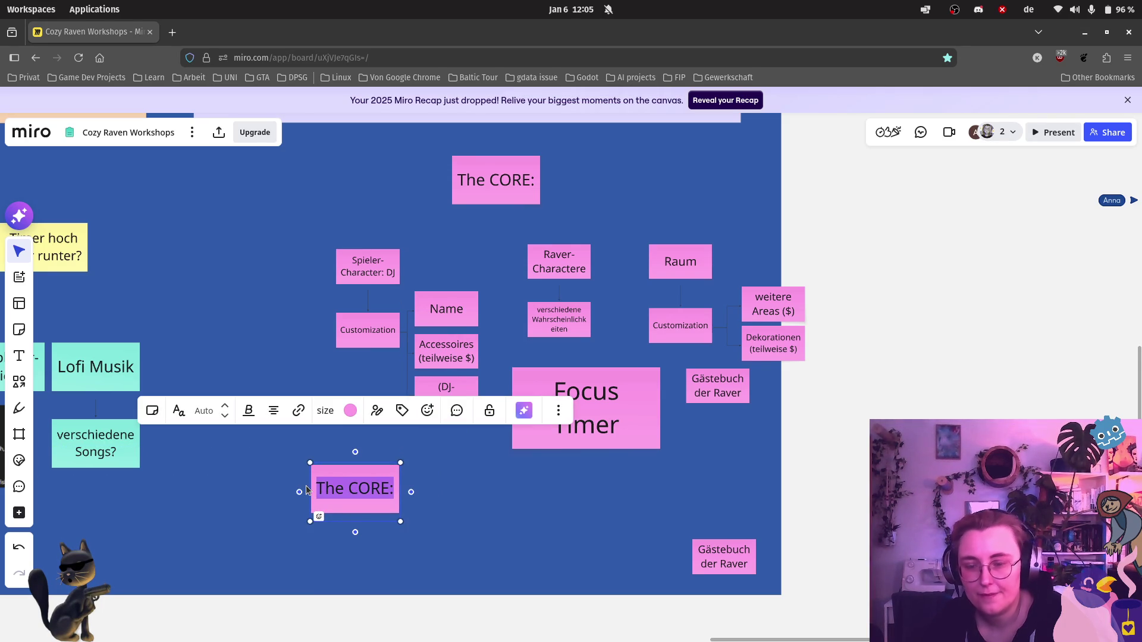
pyautogui.write('Nice to have:')
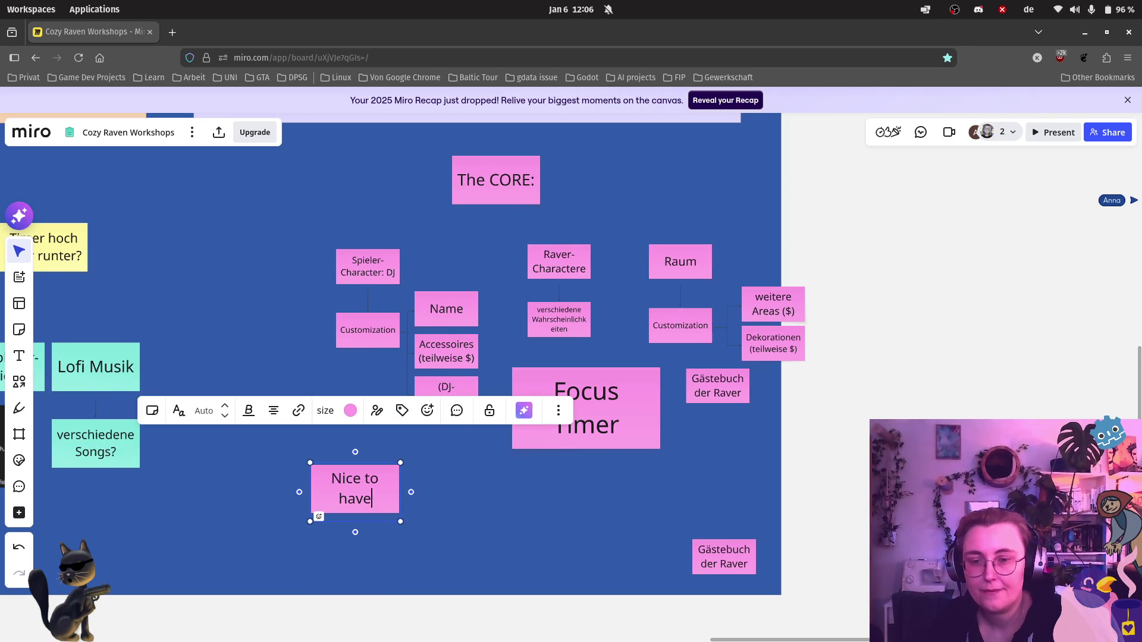
pyautogui.click(464, 536)
pyautogui.moveTo(723, 556); pyautogui.dragTo(393, 558)
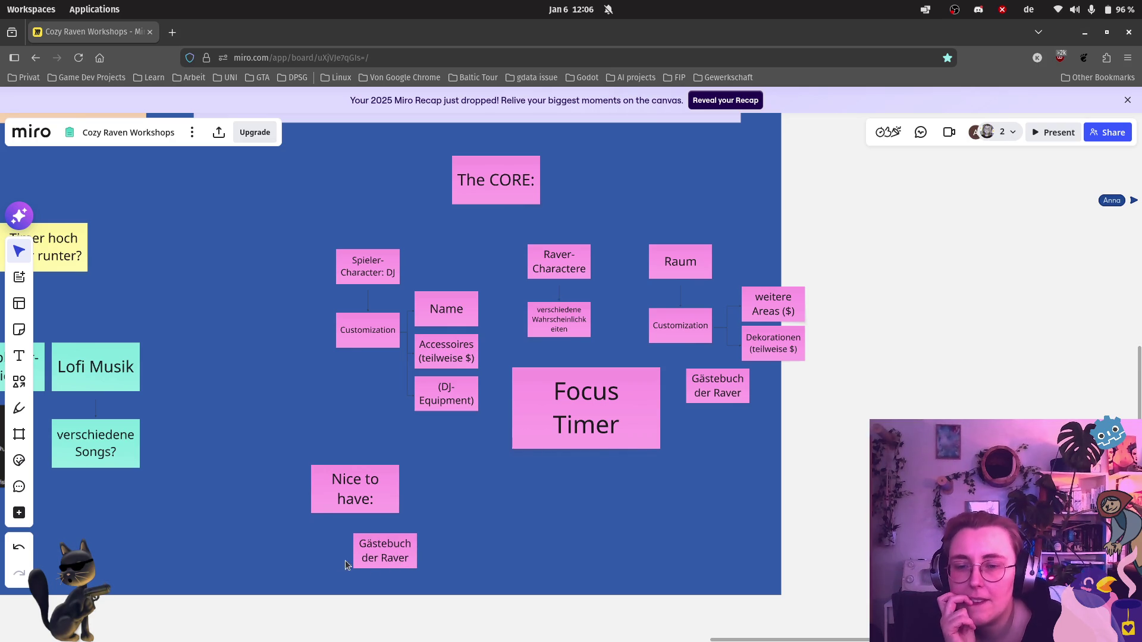
pyautogui.click(432, 489)
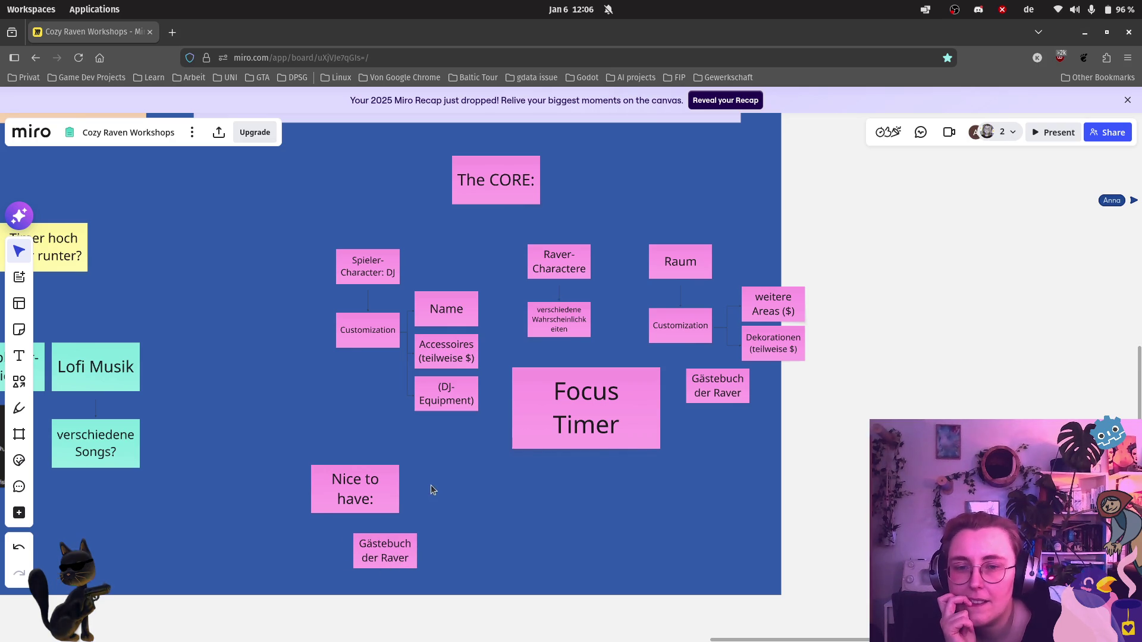
# Step: Colour both notes light pink and delete the verschiedene Wahrscheinlichkeiten note
pyautogui.click(384, 551)
pyautogui.keyDown('shift'); pyautogui.click(368, 501); pyautogui.keyUp('shift')
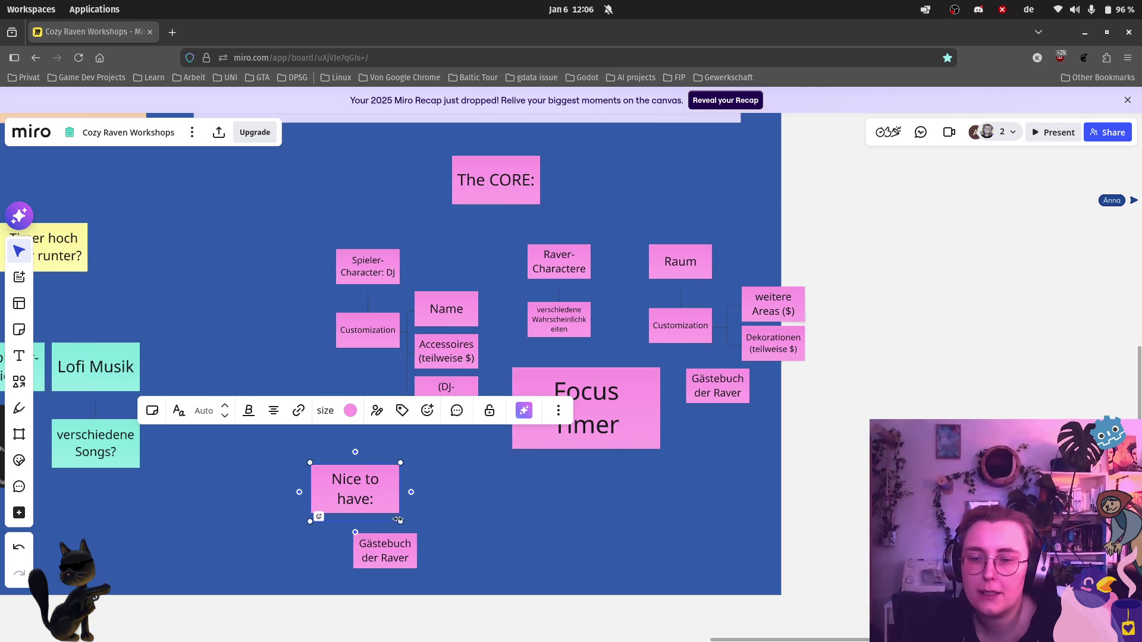
pyautogui.click(307, 410)
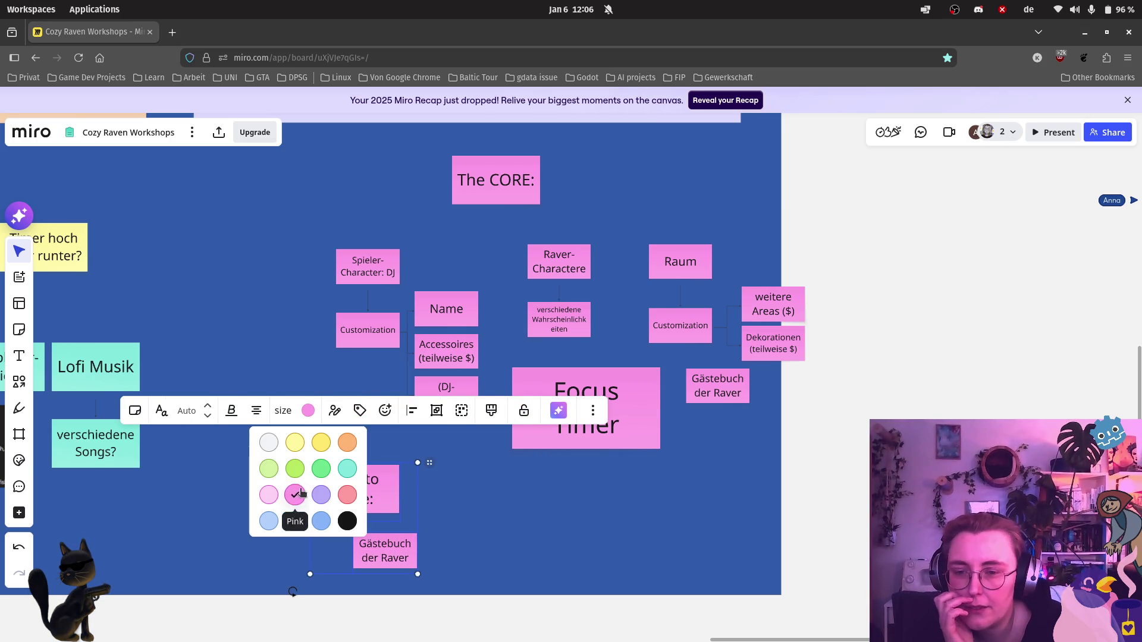
pyautogui.click(268, 494)
pyautogui.click(574, 575)
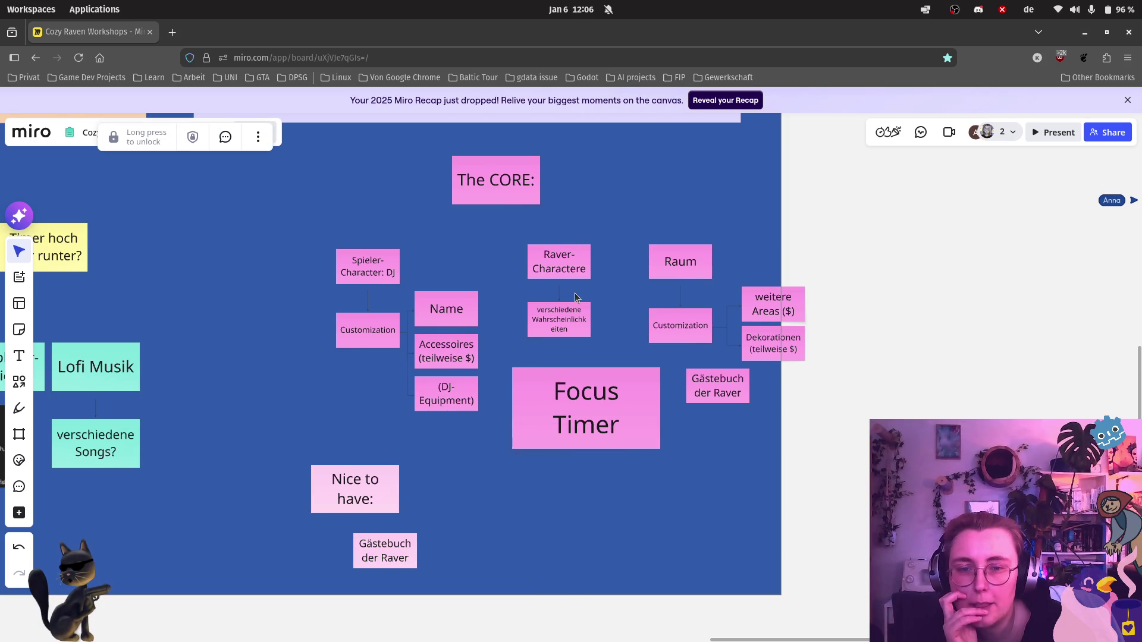
pyautogui.click(568, 322)
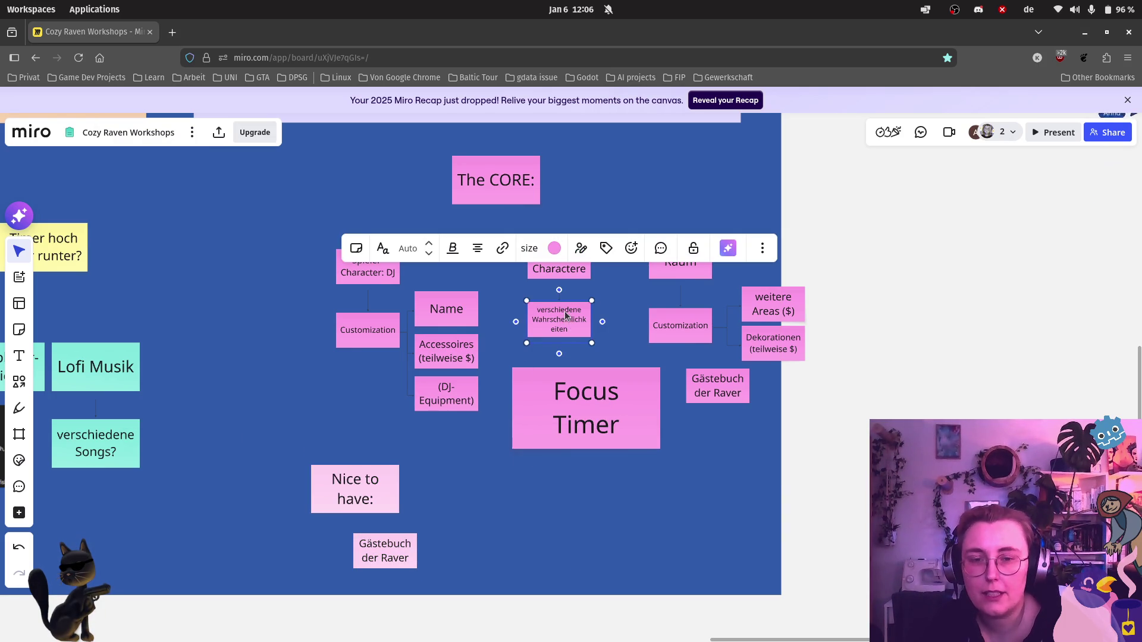
pyautogui.press('Delete')
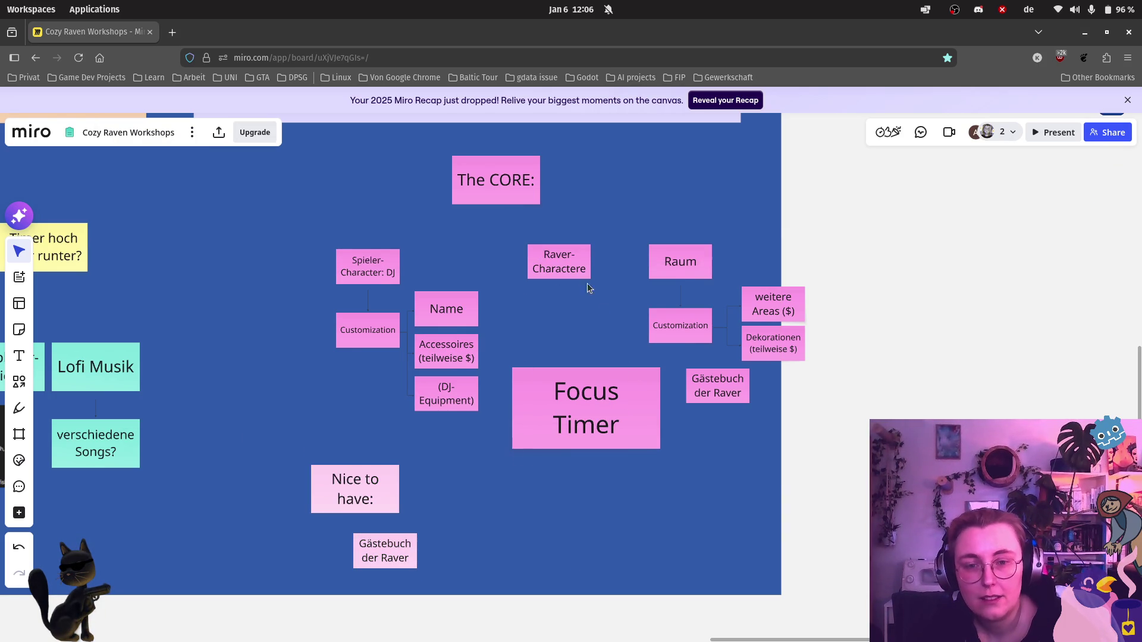
# Step: Duplicate Raver-Charactere beside Gästebuch as 'verschiedene Raver-Charactere', then start a terminal
pyautogui.click(574, 269)
pyautogui.hotkey('ctrl', 'd')
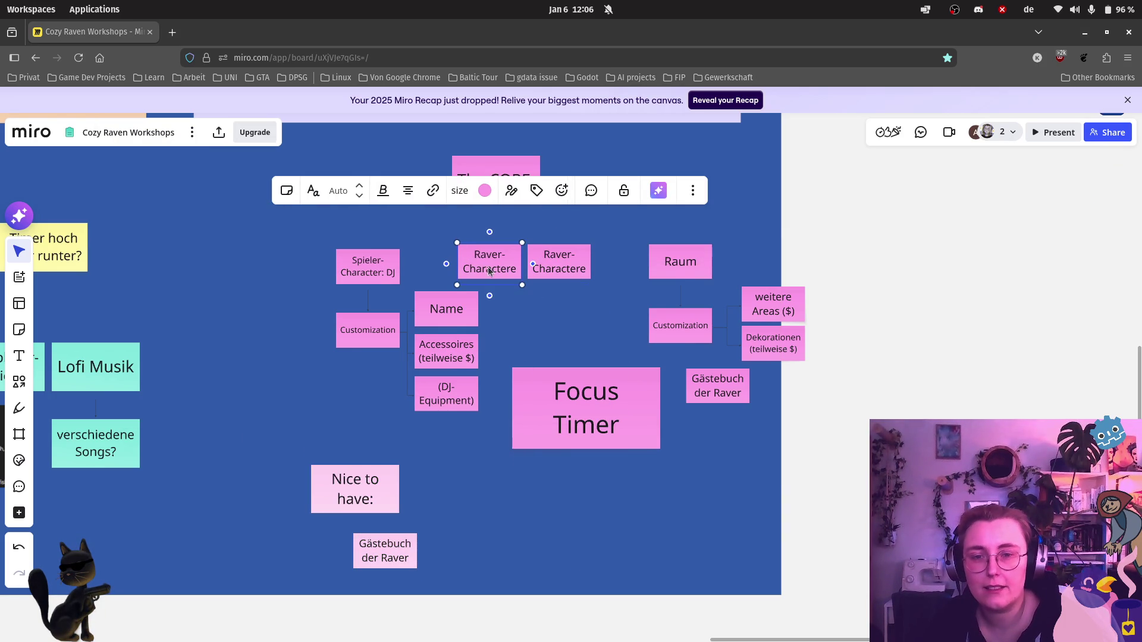
pyautogui.moveTo(489, 261); pyautogui.dragTo(478, 545)
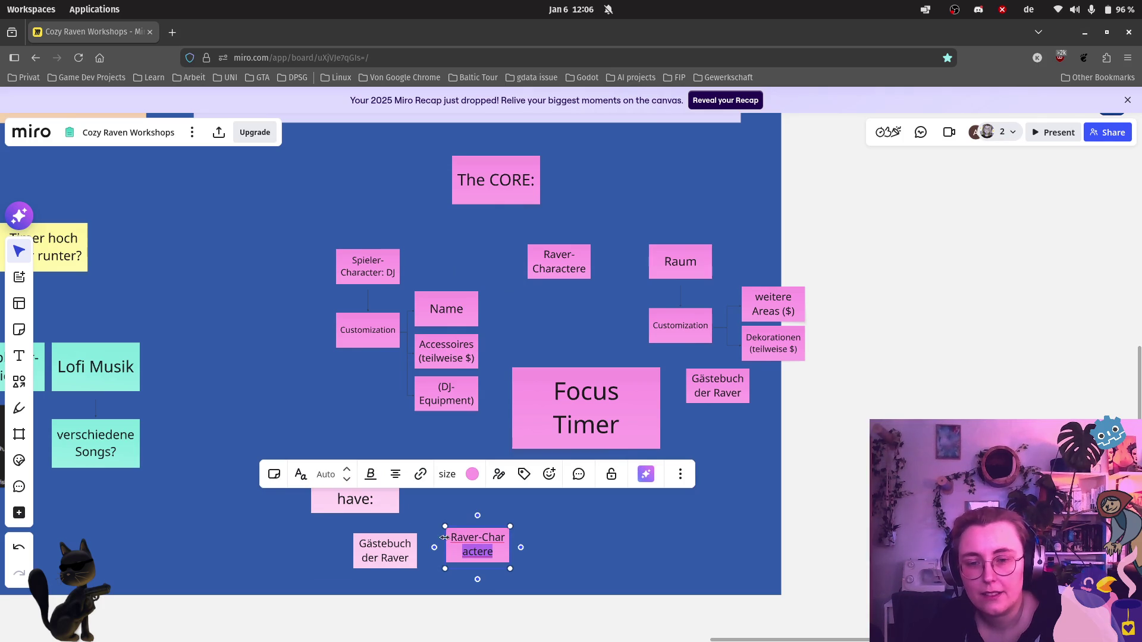
pyautogui.write('er')
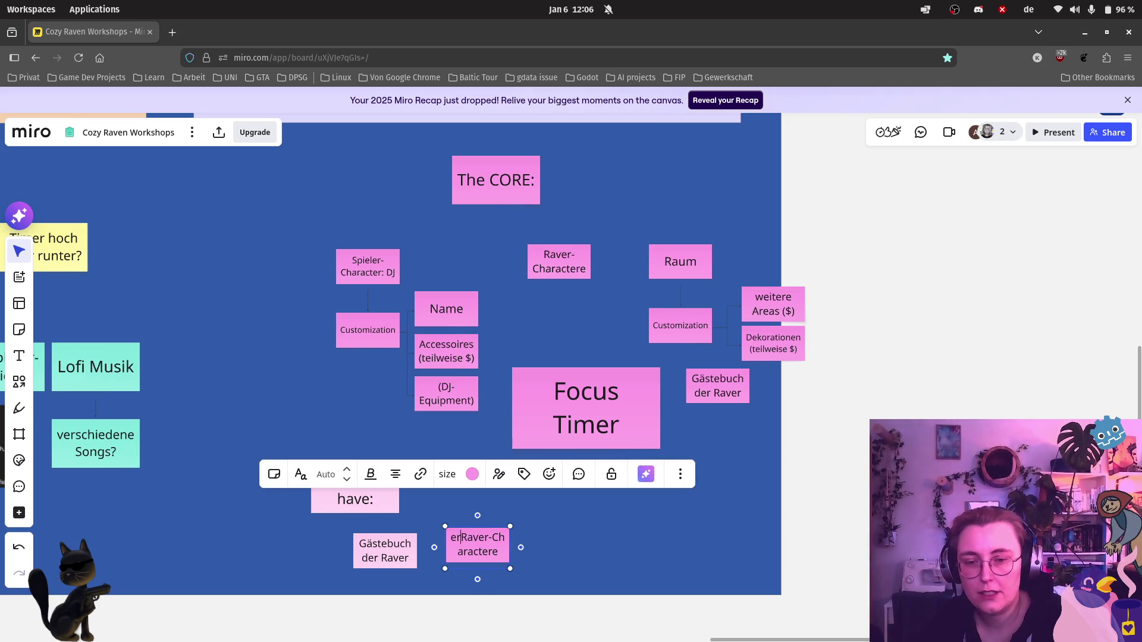
pyautogui.press('BackSpace')
pyautogui.press('BackSpace')
pyautogui.write('verschiedene')
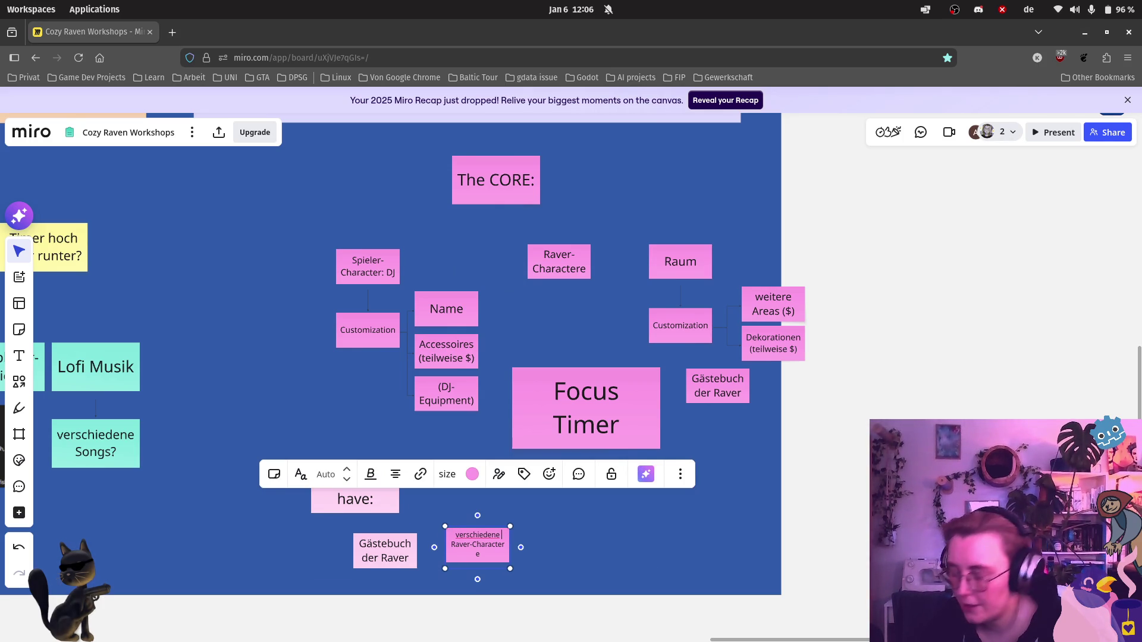
pyautogui.scroll(5, 479, 560)
pyautogui.scroll(5, 479, 560)
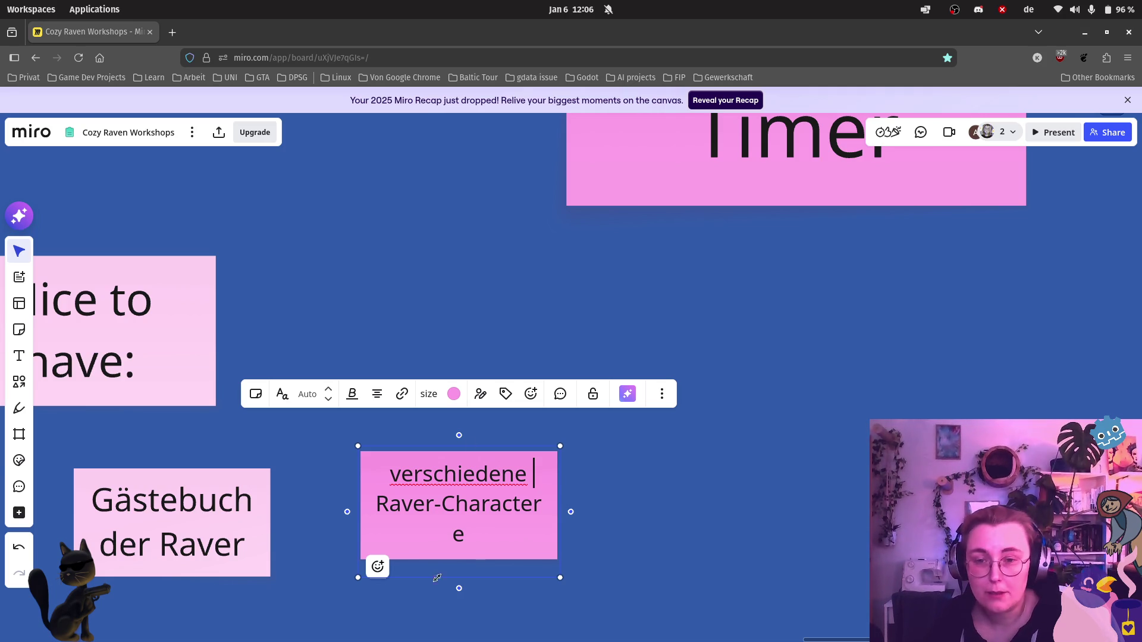
pyautogui.click(20, 192)
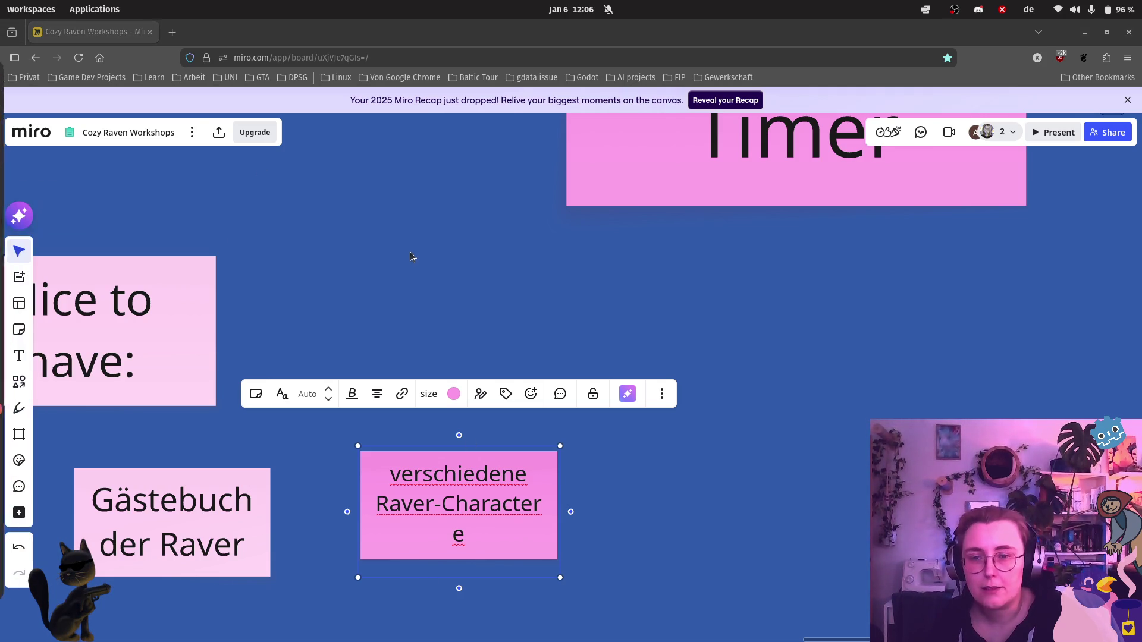
pyautogui.write('uxpla')
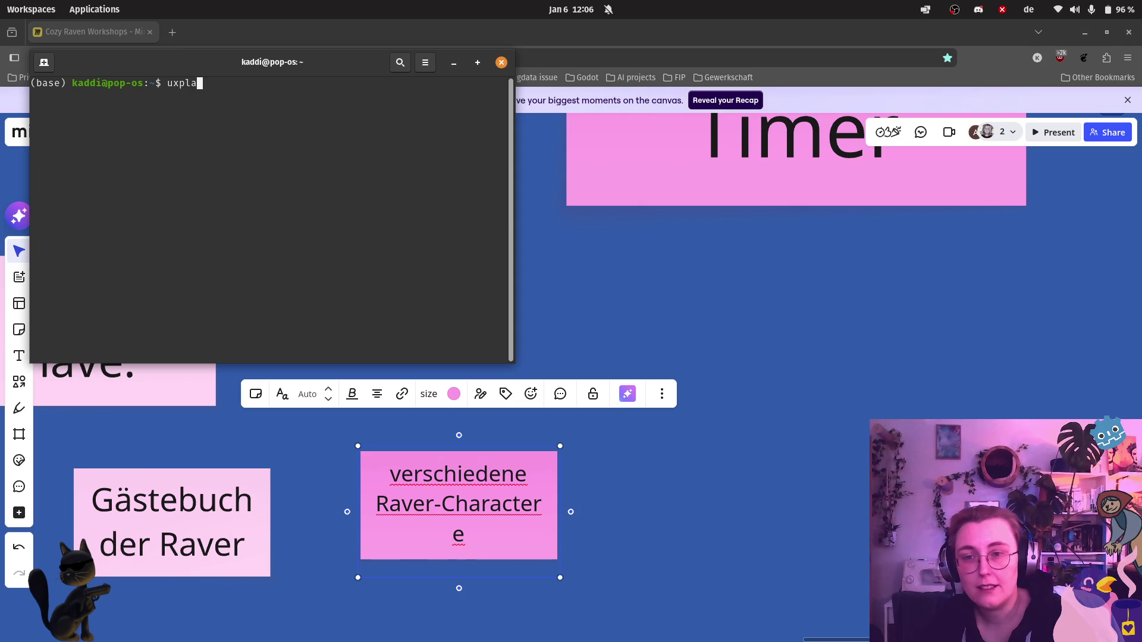
pyautogui.write('y')
# Step: Run uxplay to mirror the phone's focus timer, then close the mirror and terminal
pyautogui.press('Return')
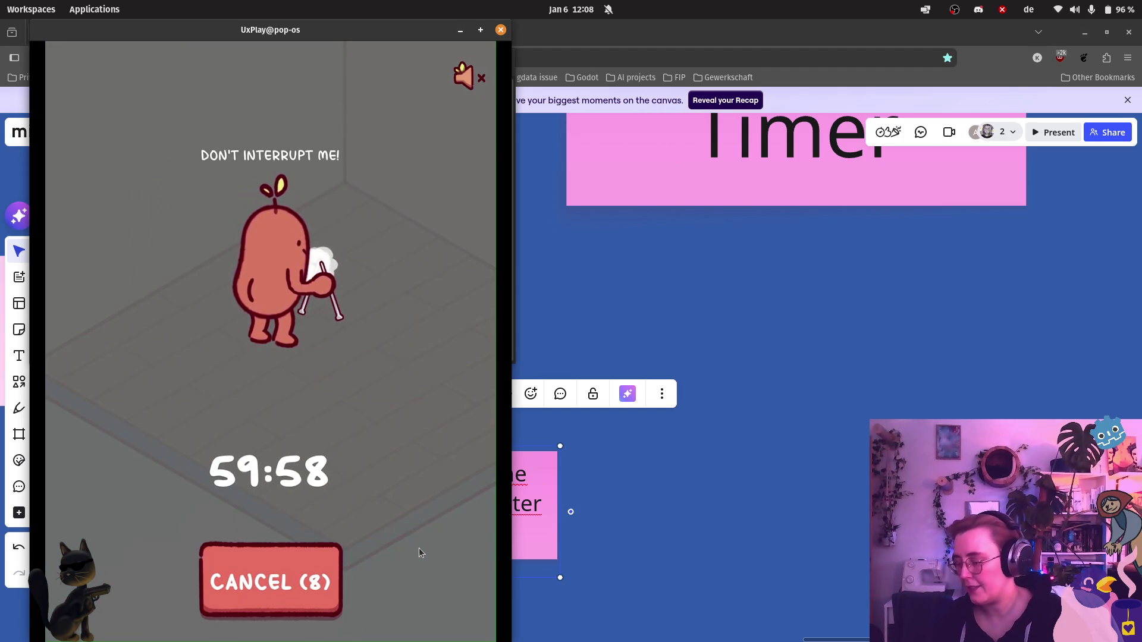
pyautogui.click(502, 29)
pyautogui.click(503, 63)
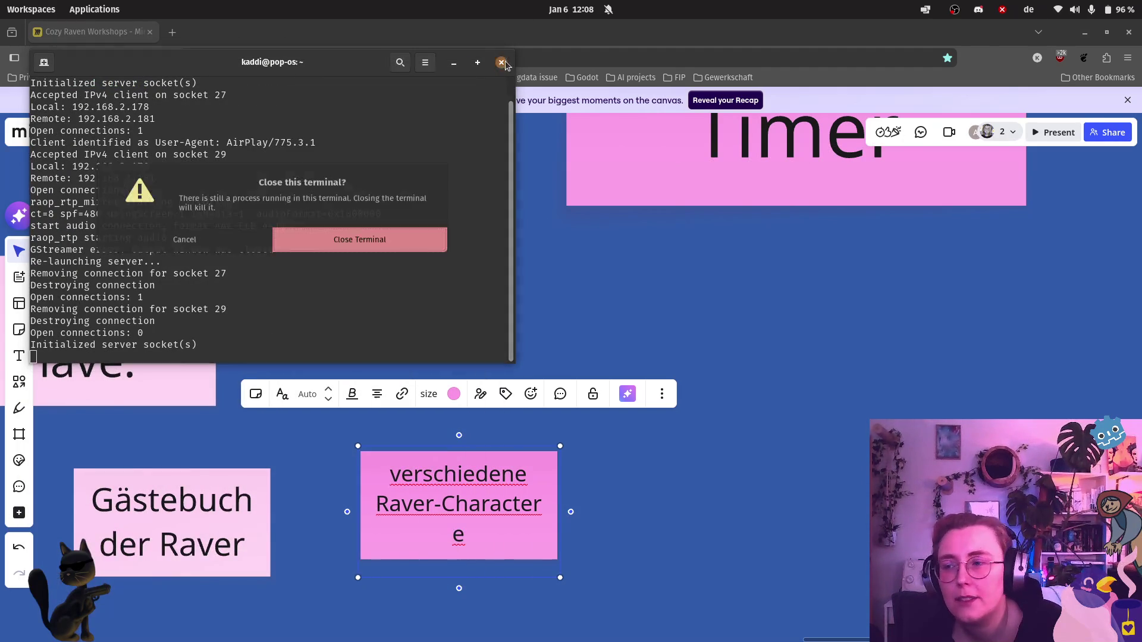
pyautogui.click(372, 246)
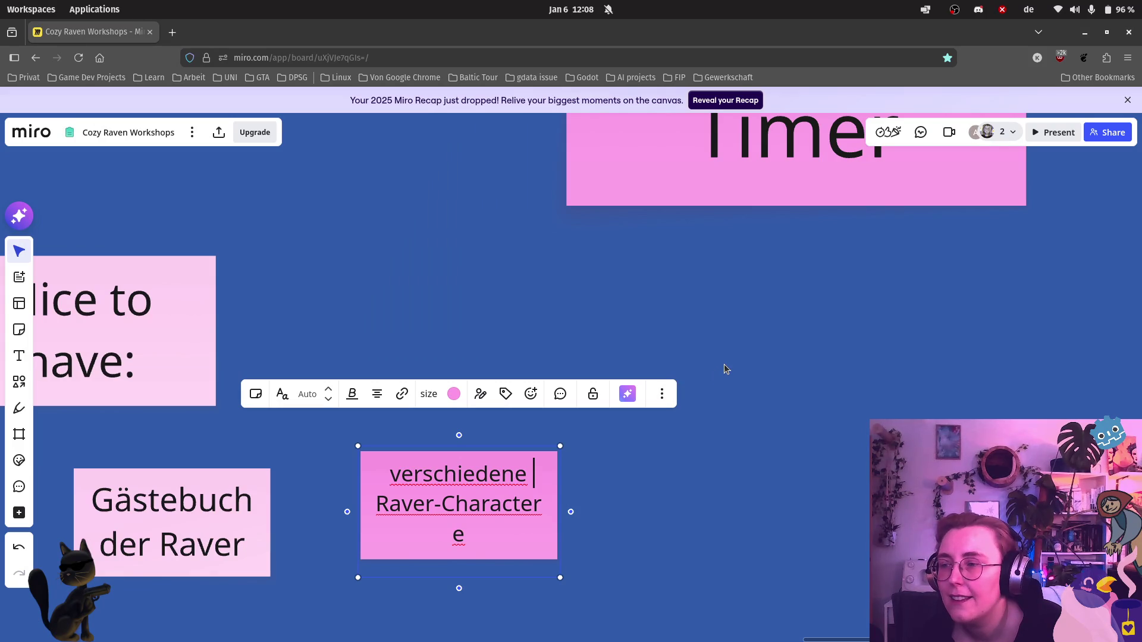
pyautogui.scroll(-1, 687, 325)
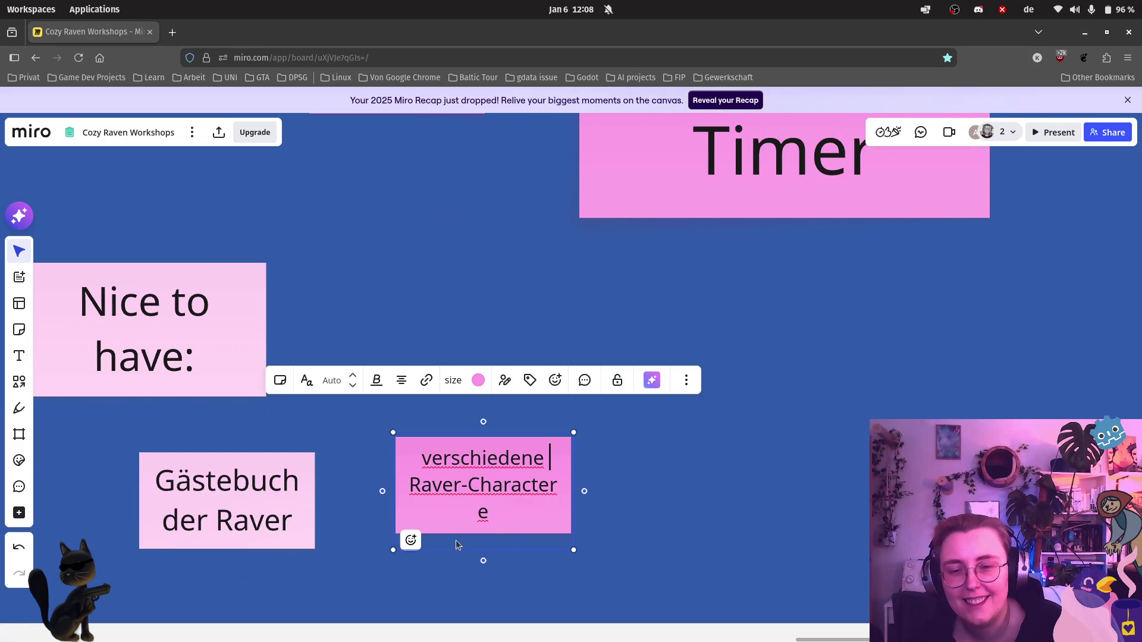
# Step: Make verschiedene Raver-Charactere light pink, nudge it beside Gästebuch, and drag a Gästebuch note below Focus Timer
pyautogui.click(479, 382)
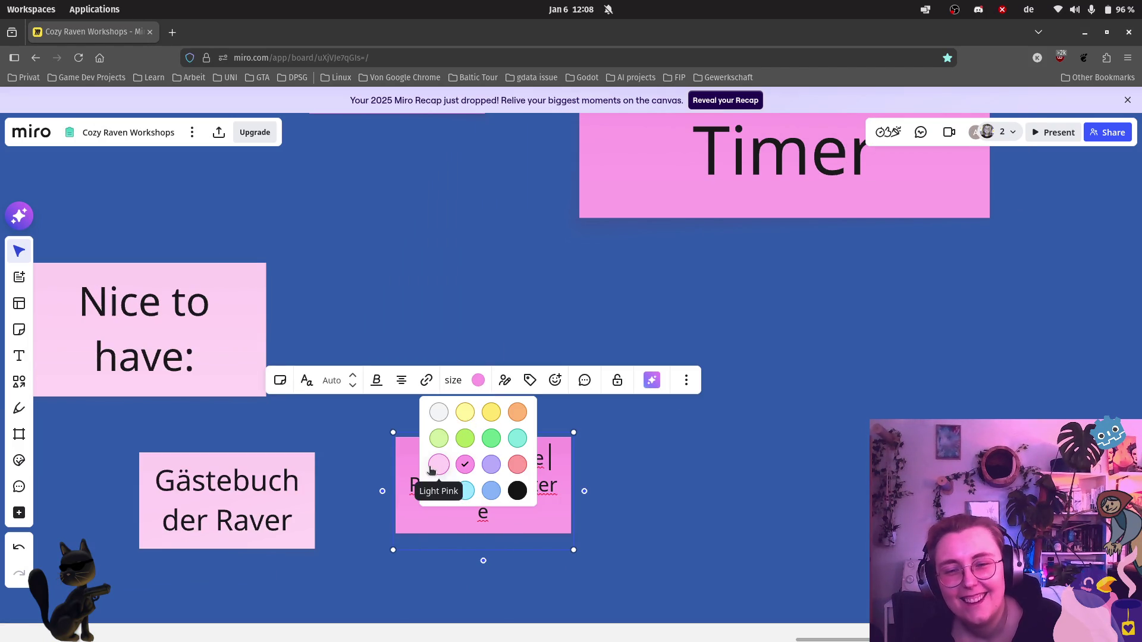
pyautogui.click(432, 471)
pyautogui.click(596, 518)
pyautogui.click(524, 502)
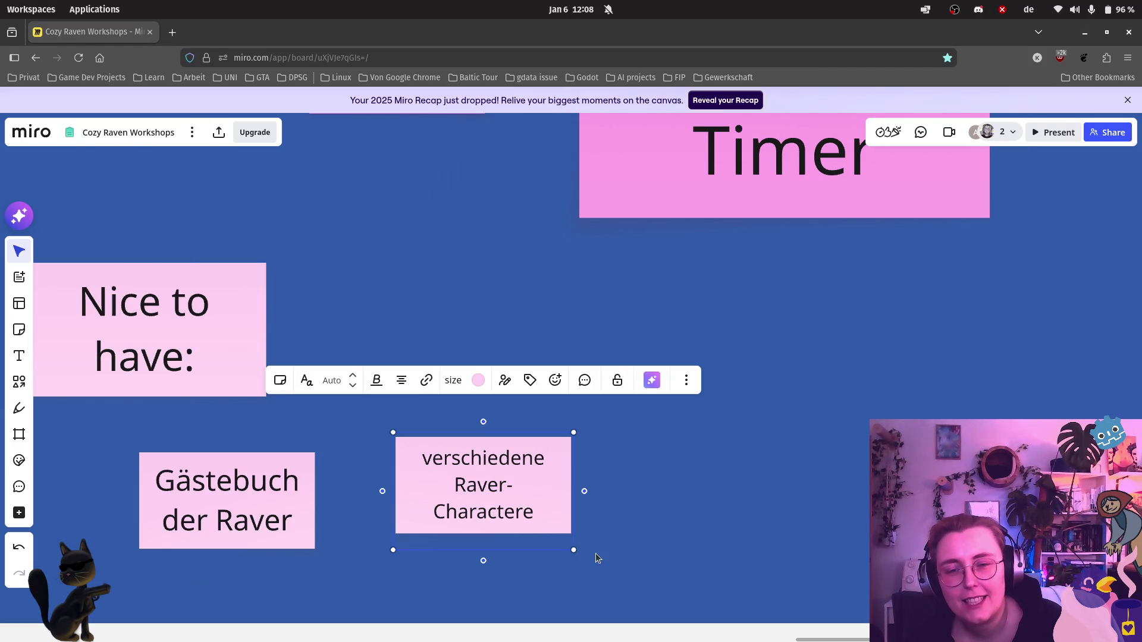
pyautogui.moveTo(538, 513); pyautogui.dragTo(507, 532)
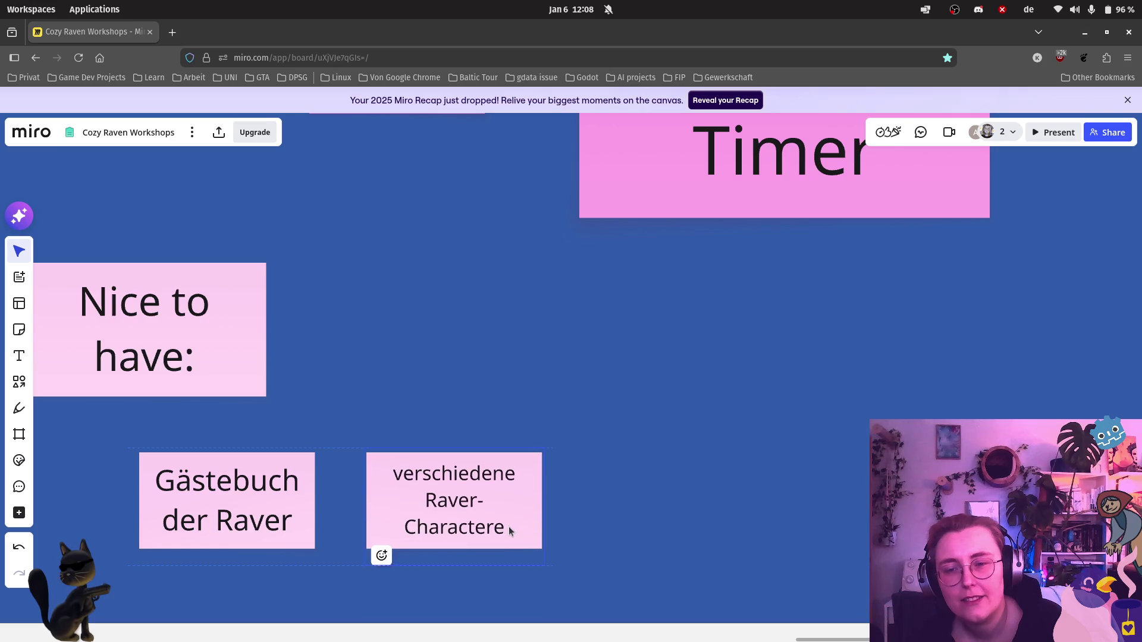
pyautogui.click(608, 459)
pyautogui.scroll(-3, 606, 458)
pyautogui.moveTo(938, 224); pyautogui.dragTo(777, 428)
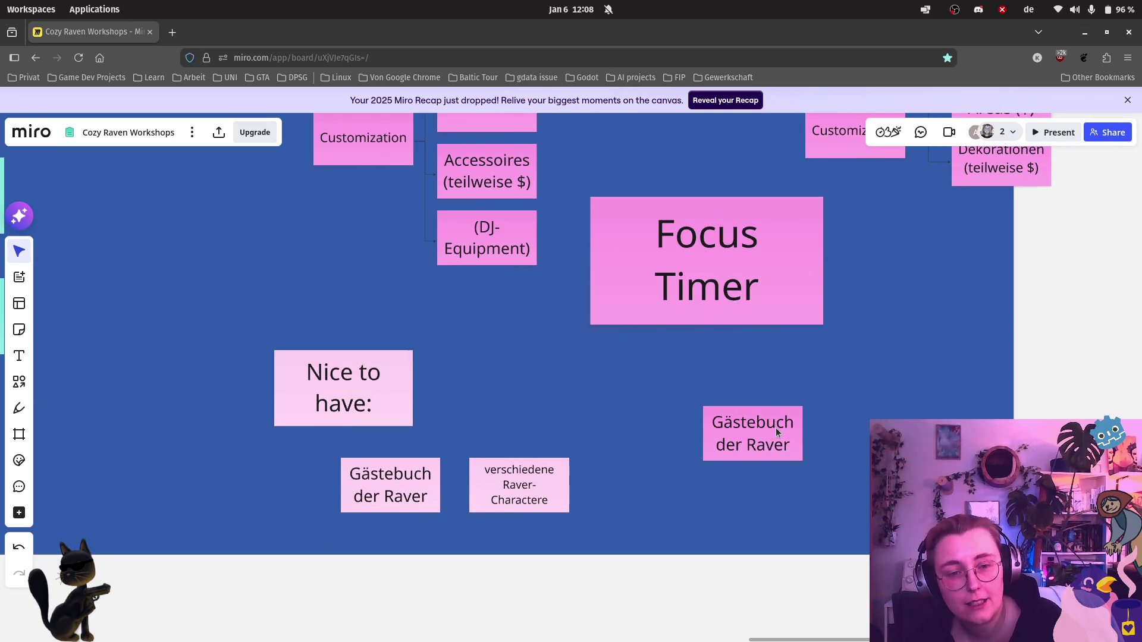
# Step: Delete the stray Gästebuch note and add a 'pomodoro-timer' note to the Nice to have row
pyautogui.click(777, 428)
pyautogui.press('Delete')
pyautogui.scroll(-3, 773, 427)
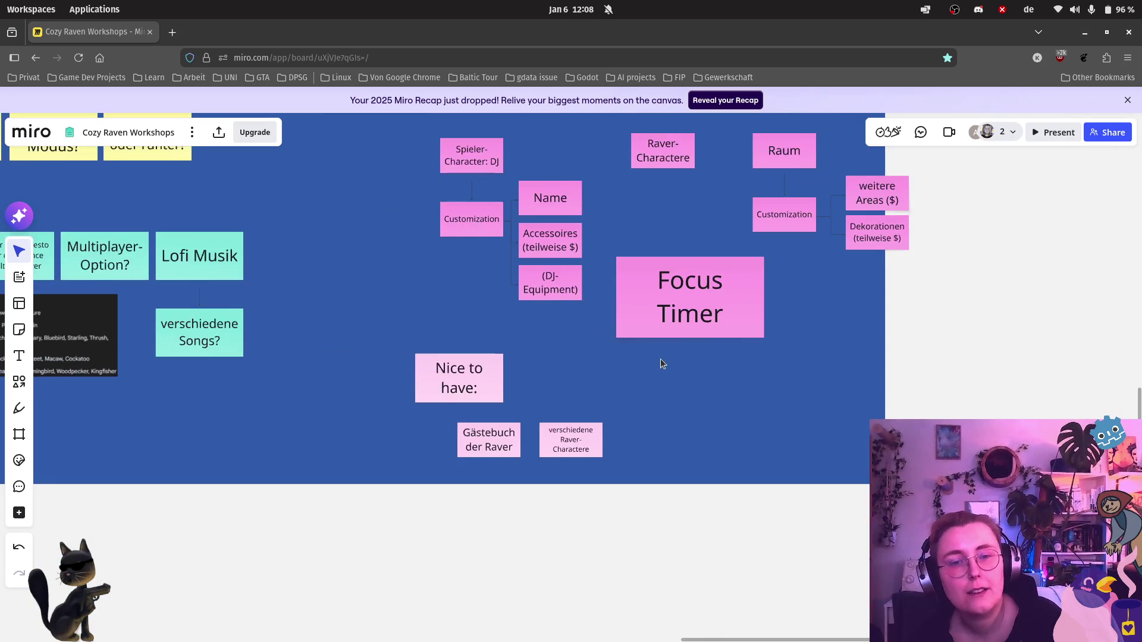
pyautogui.moveTo(660, 360)
pyautogui.mouseDown()
pyautogui.moveTo(592, 422)
pyautogui.moveTo(649, 358)
pyautogui.mouseUp()
pyautogui.scroll(3, 614, 450)
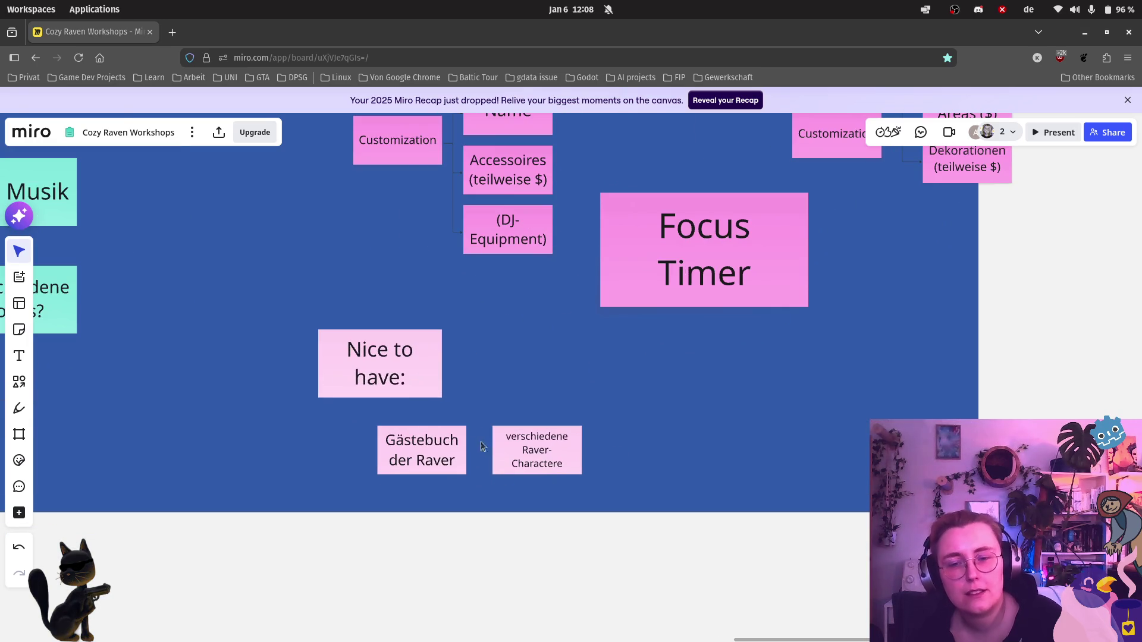
pyautogui.click(421, 449)
pyautogui.hotkey('ctrl', 'd')
pyautogui.moveTo(326, 447); pyautogui.dragTo(638, 446)
pyautogui.doubleClick(632, 446)
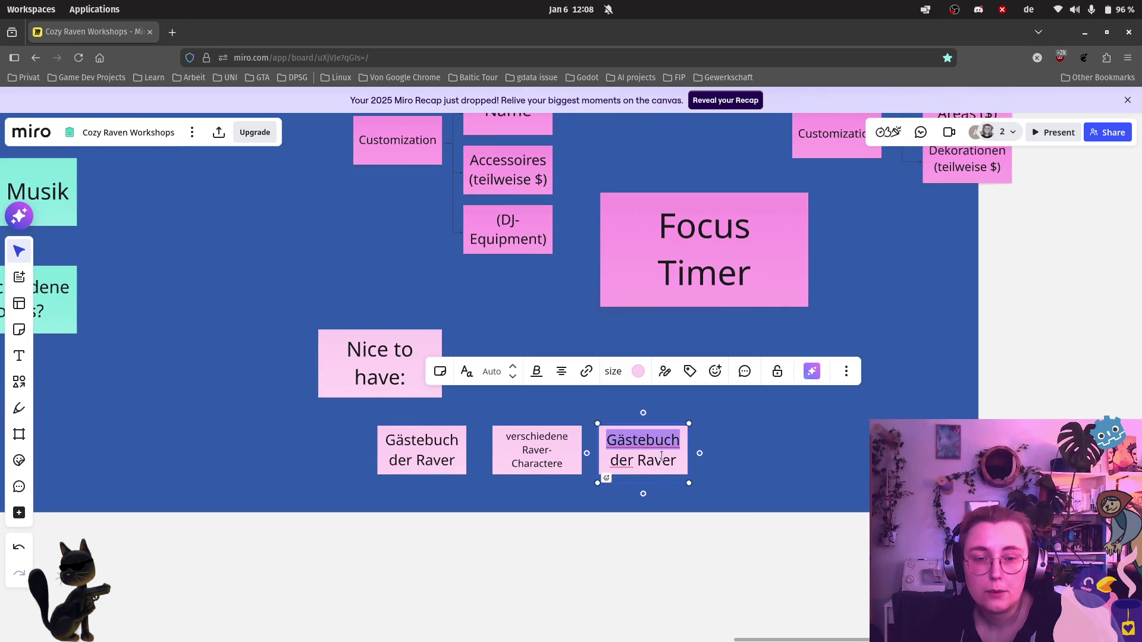
pyautogui.write('pomorodd')
pyautogui.press('BackSpace')
pyautogui.press('BackSpace')
pyautogui.press('BackSpace')
pyautogui.press('BackSpace')
pyautogui.write('doro-timer')
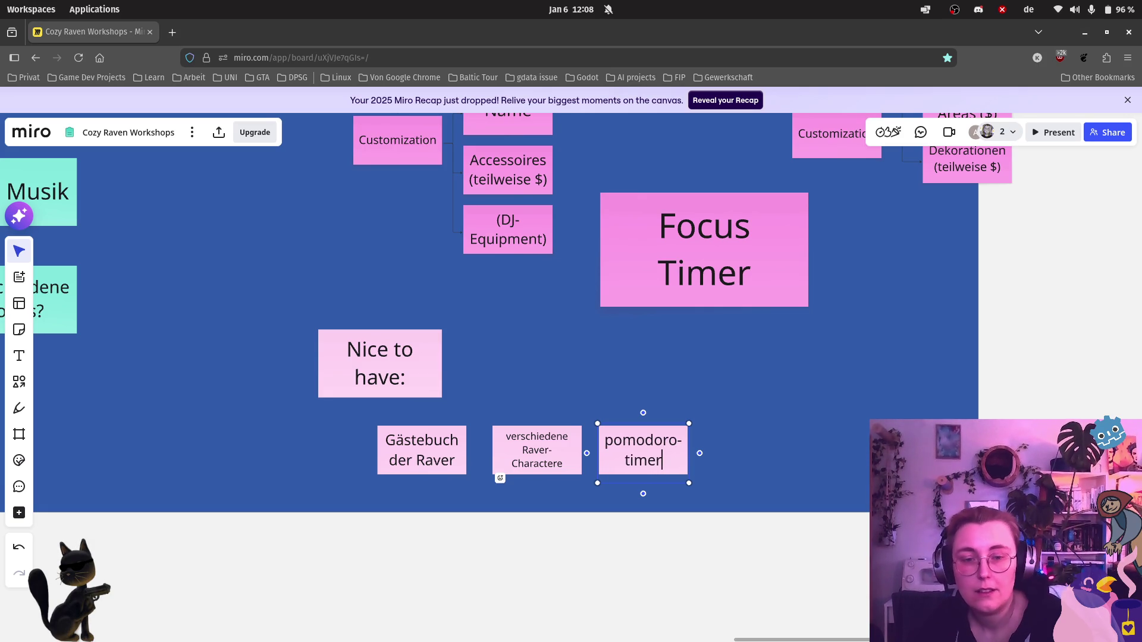
pyautogui.press('Escape')
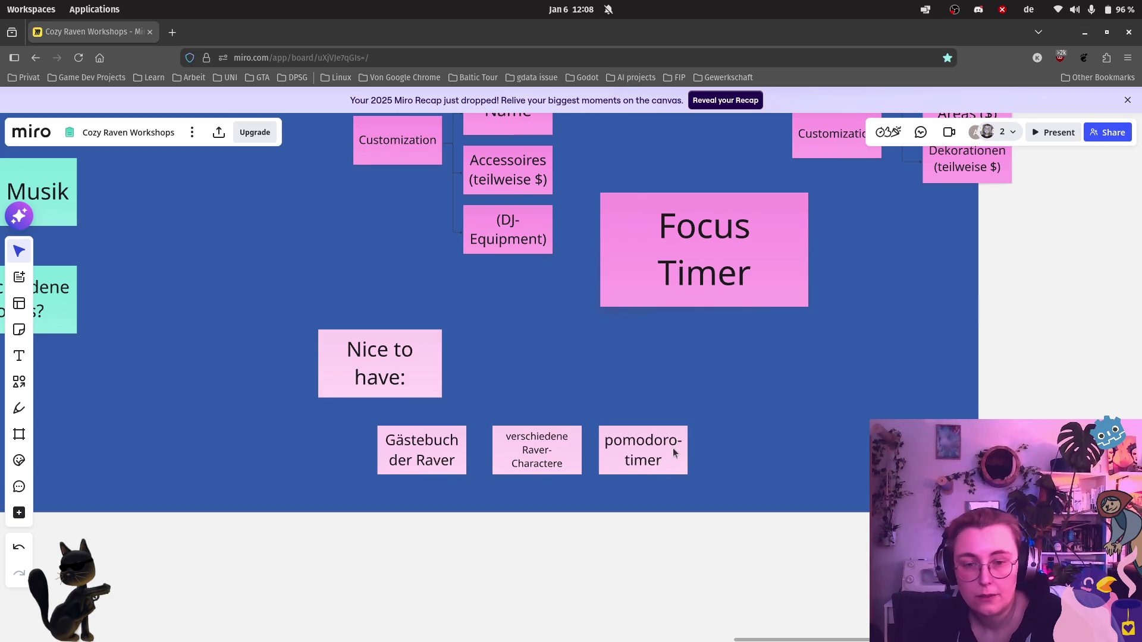
# Step: Duplicate pomodoro-timer as a 'focus with friends' note to its right
pyautogui.click(673, 448)
pyautogui.hotkey('ctrl', 'd')
pyautogui.doubleClick(767, 461)
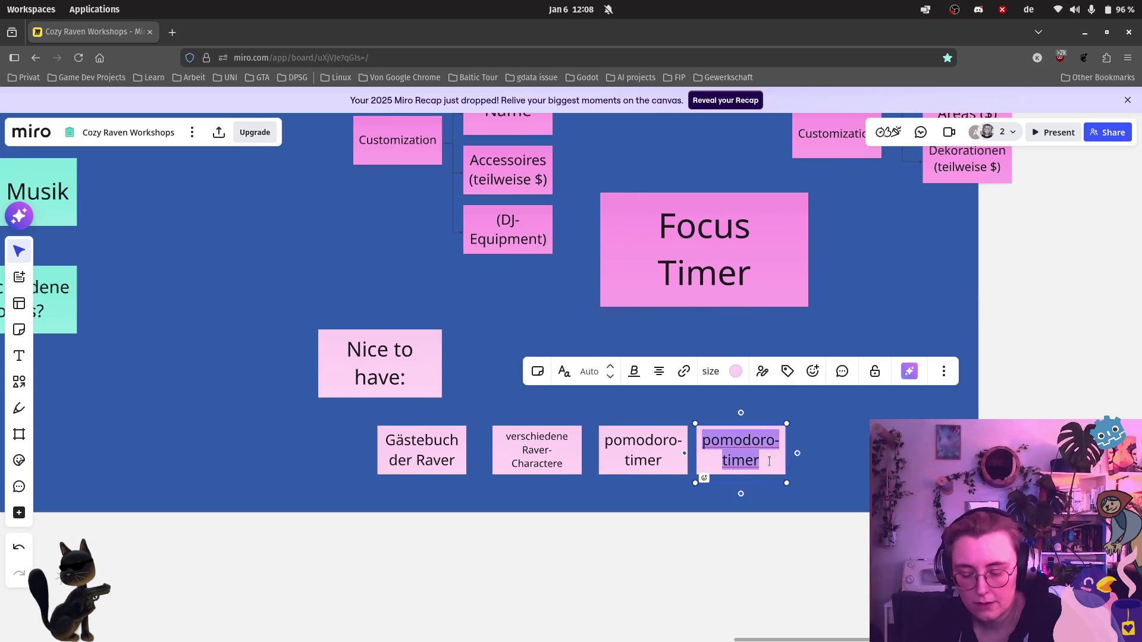
pyautogui.write('focus with frie')
pyautogui.click(830, 468)
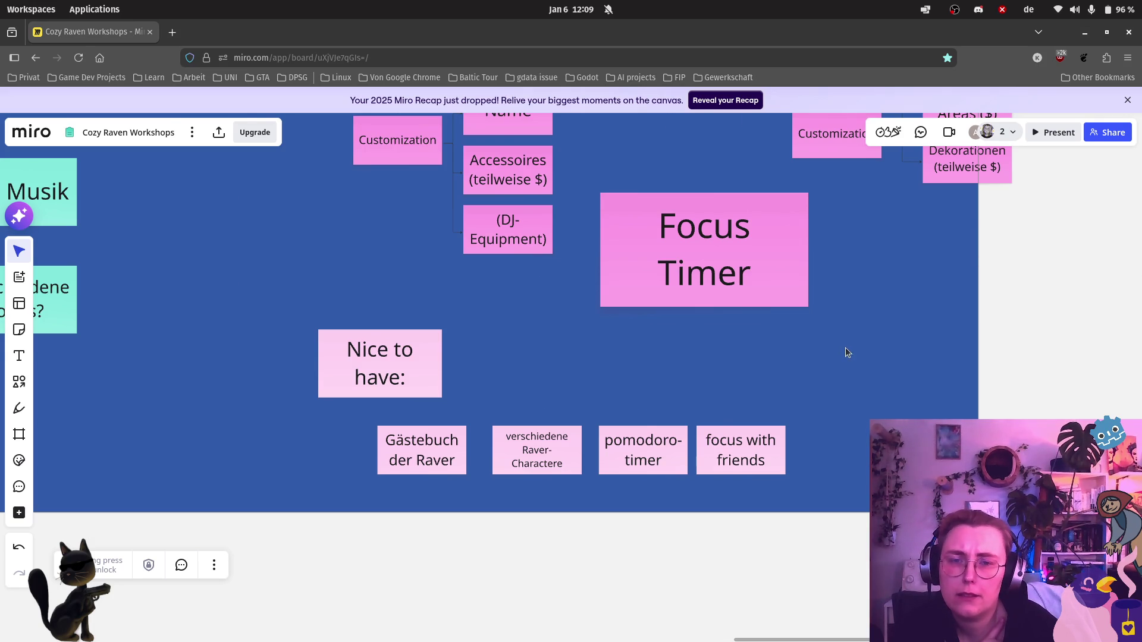
pyautogui.scroll(-3, 845, 347)
pyautogui.scroll(3, 894, 335)
# Step: Move the Raver-Charactere note slightly left beneath The CORE heading, then select the Raum branch
pyautogui.moveTo(895, 334); pyautogui.dragTo(501, 334)
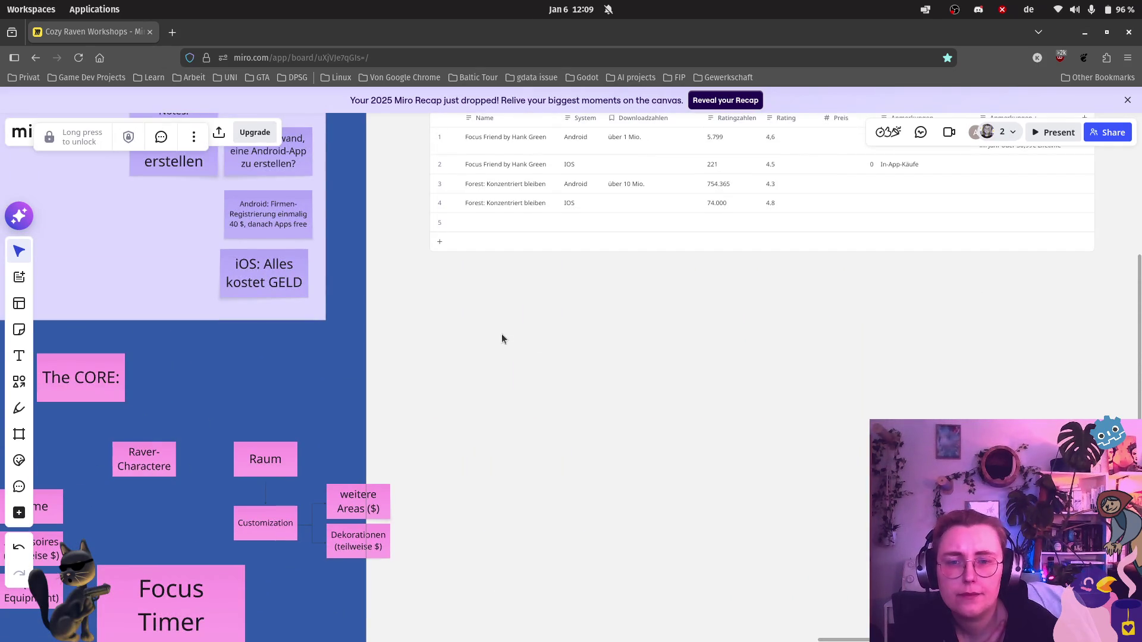
pyautogui.moveTo(410, 428); pyautogui.dragTo(803, 267)
pyautogui.scroll(3, 536, 313)
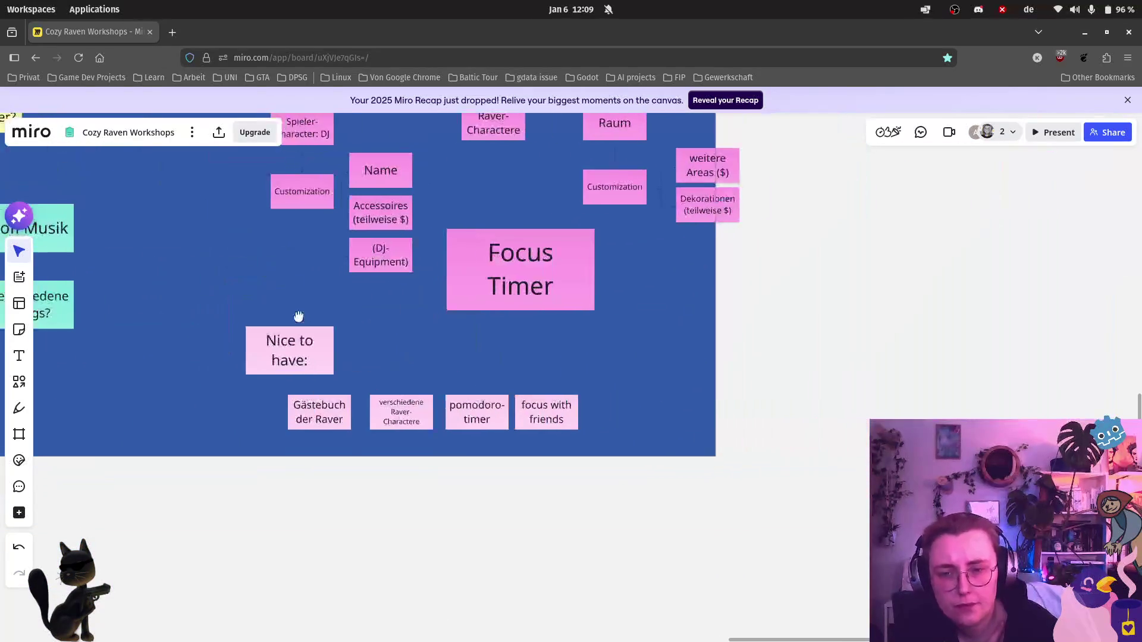
pyautogui.scroll(2, 560, 323)
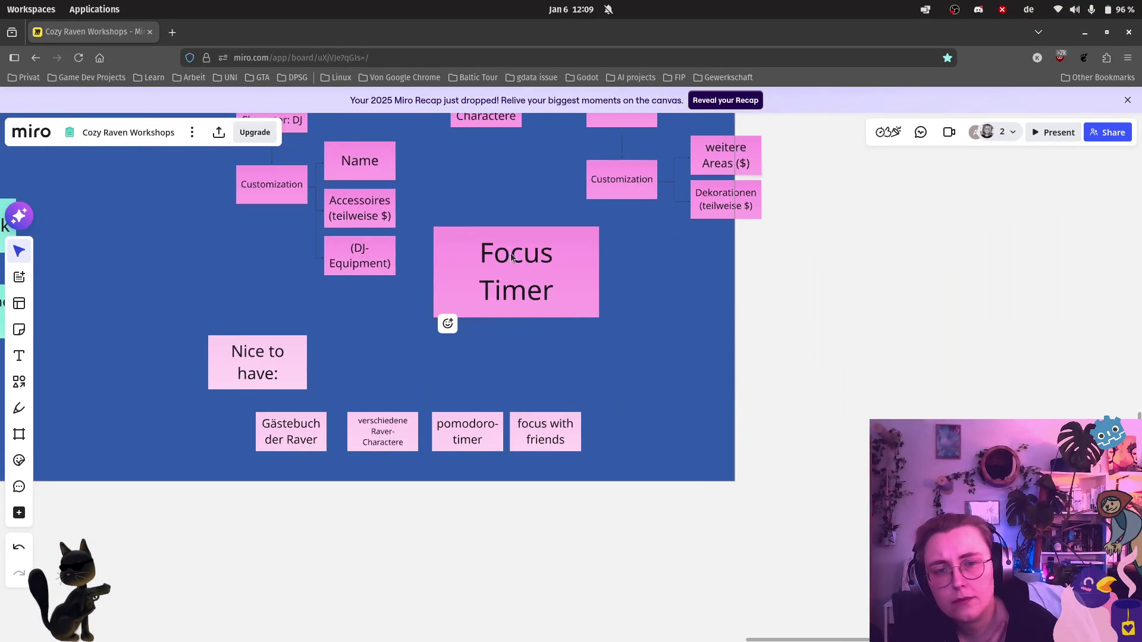
pyautogui.moveTo(510, 257); pyautogui.dragTo(506, 412)
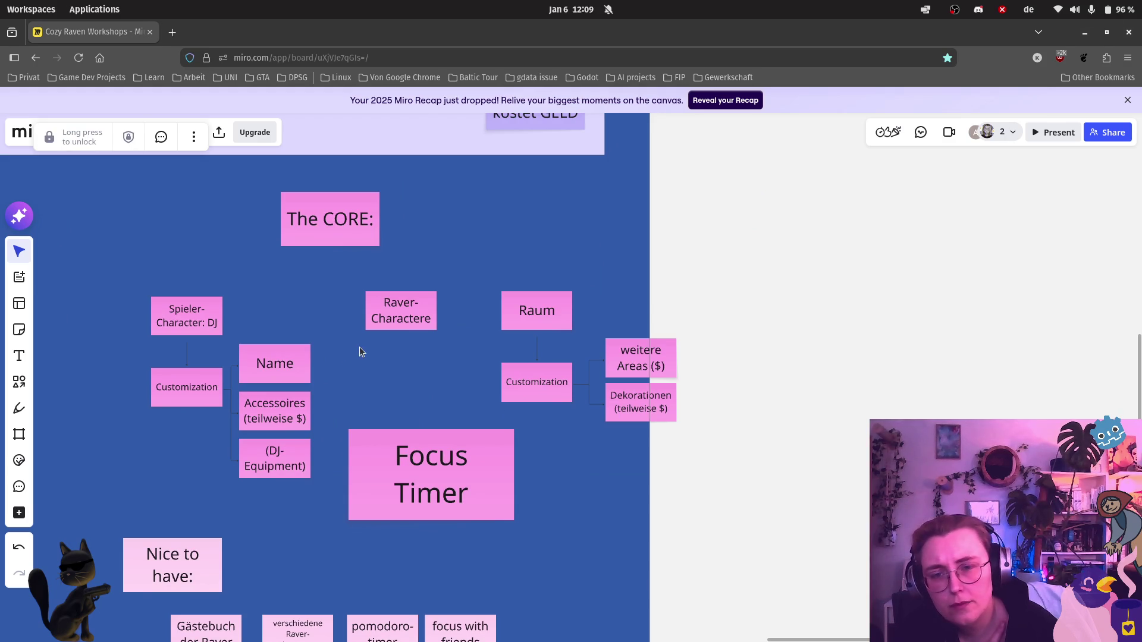
pyautogui.moveTo(410, 307); pyautogui.dragTo(376, 309)
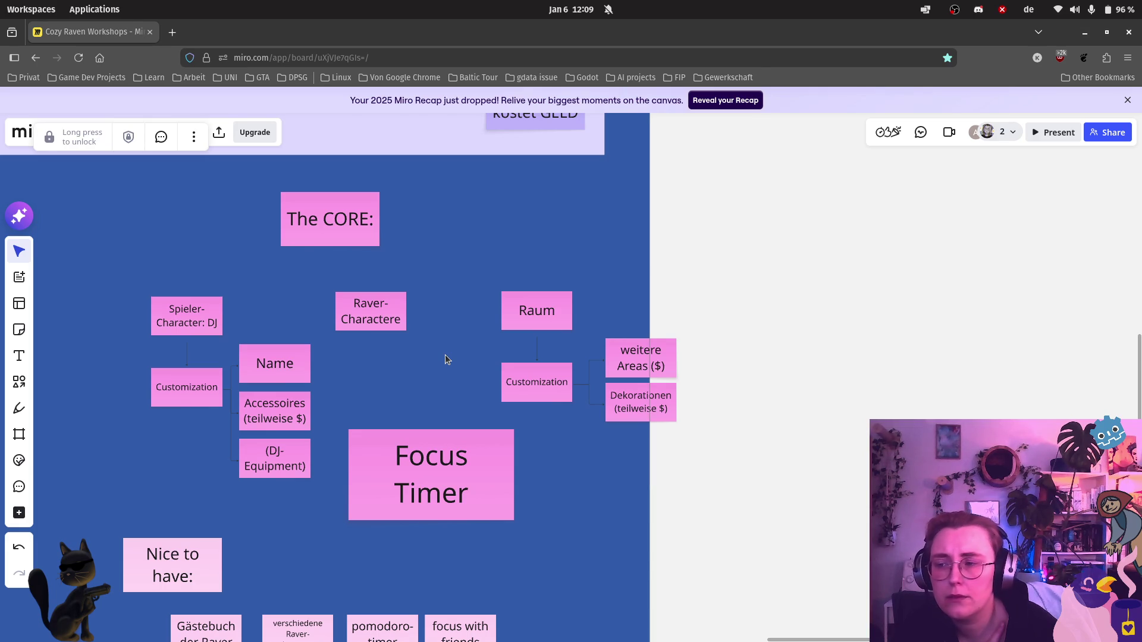
pyautogui.moveTo(483, 286); pyautogui.dragTo(647, 397)
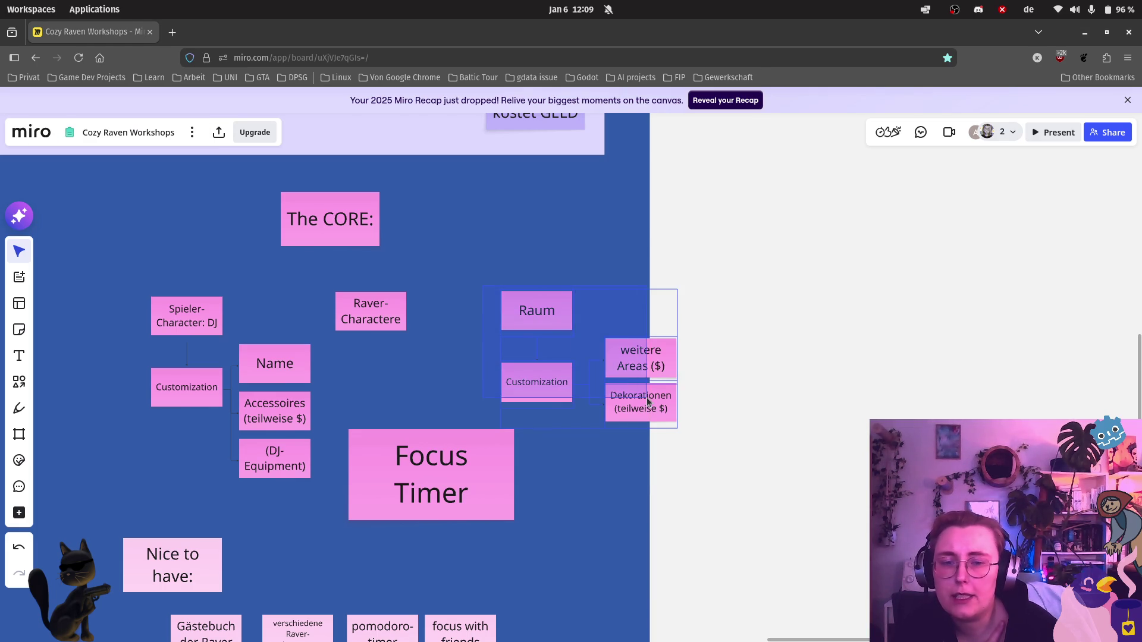
# Step: Drag the Raum branch with its Customization notes slightly left along the alignment guide
pyautogui.moveTo(543, 386); pyautogui.dragTo(494, 386)
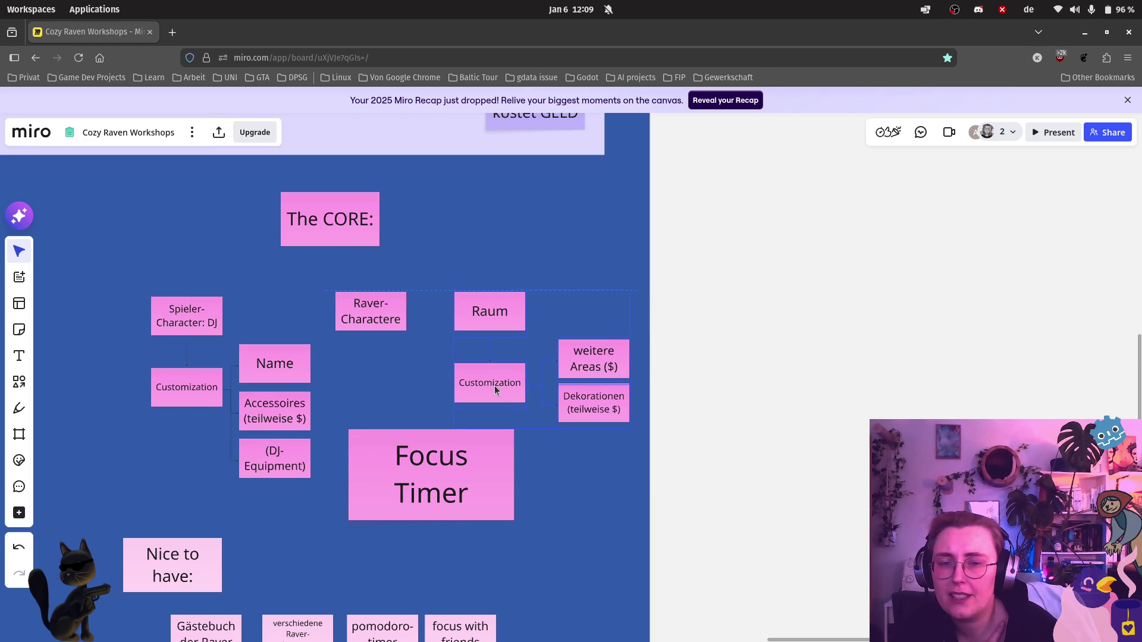
pyautogui.click(744, 401)
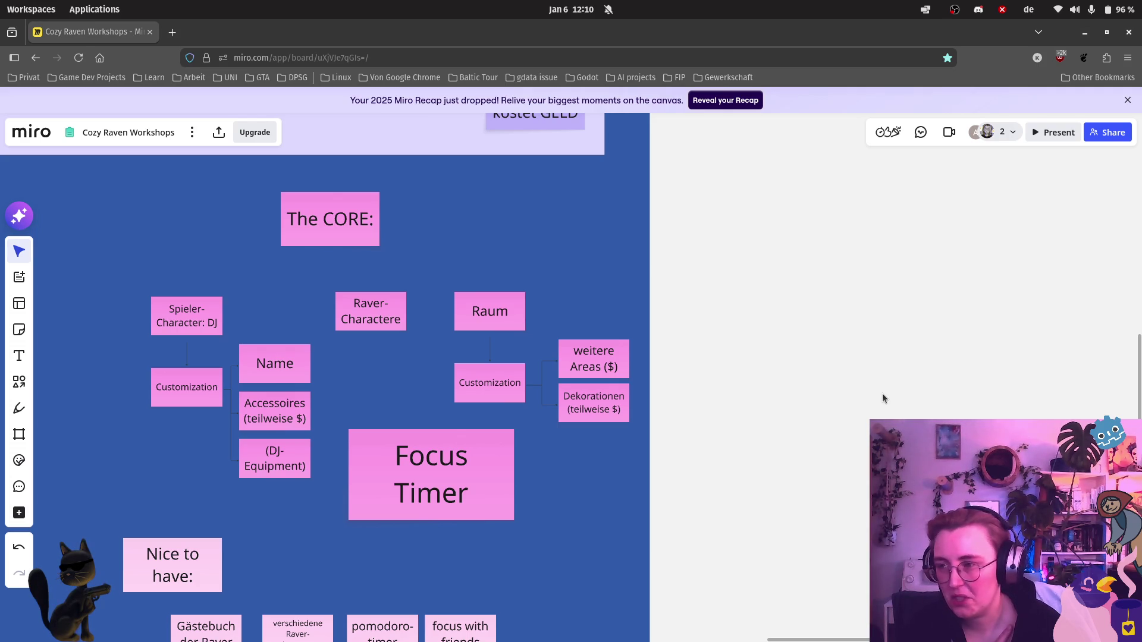
pyautogui.scroll(-1, 602, 532)
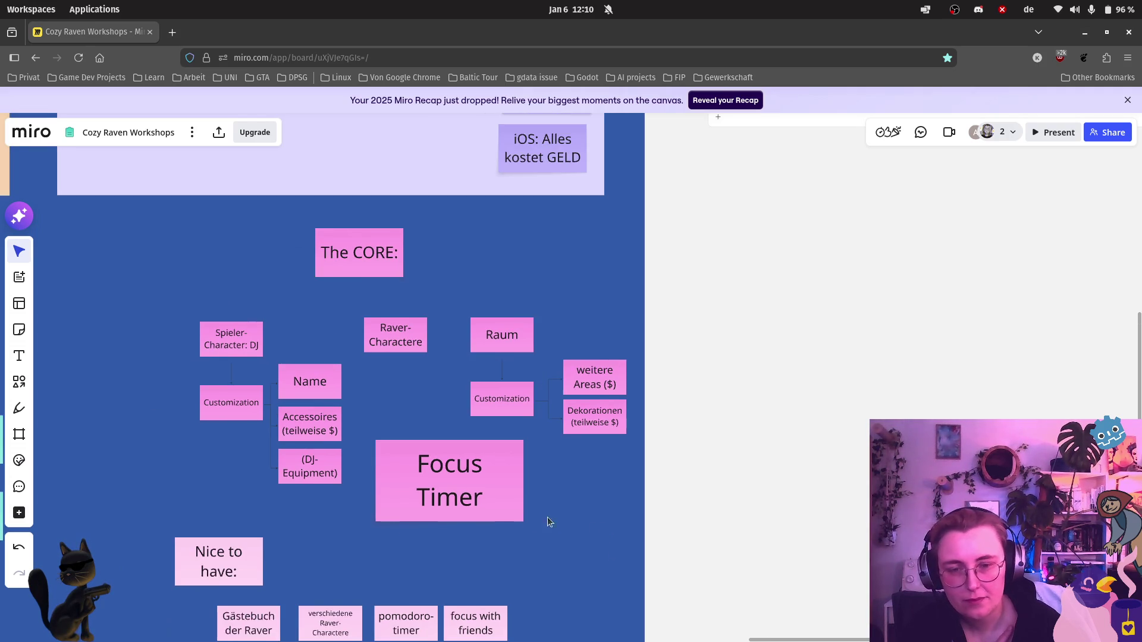
pyautogui.scroll(1, 558, 517)
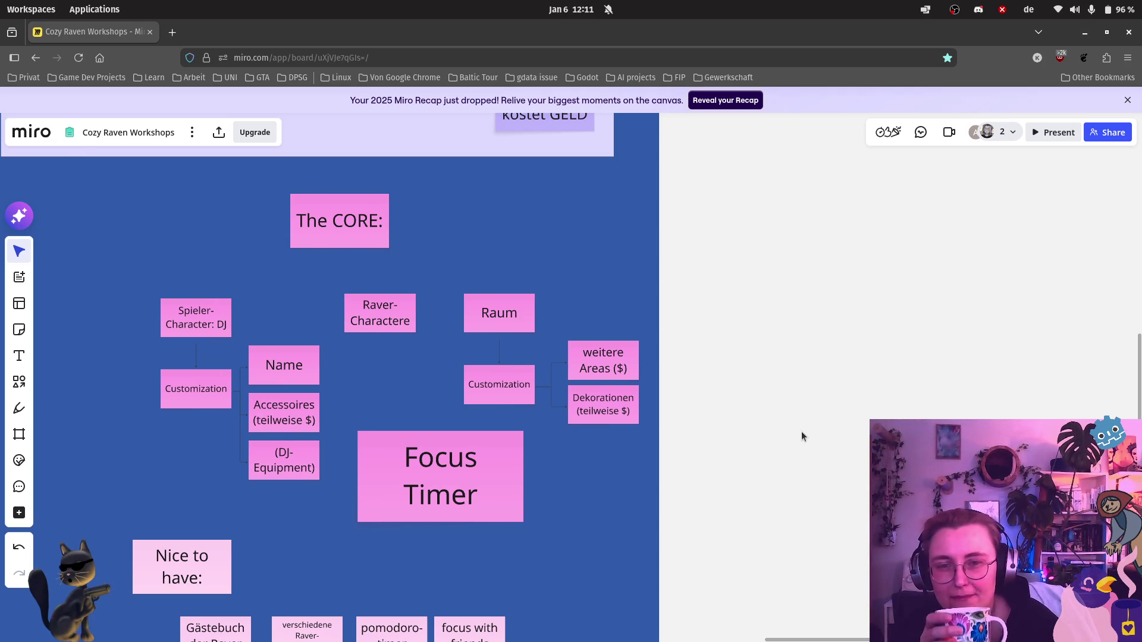
pyautogui.scroll(-1, 803, 432)
pyautogui.scroll(-1, 801, 430)
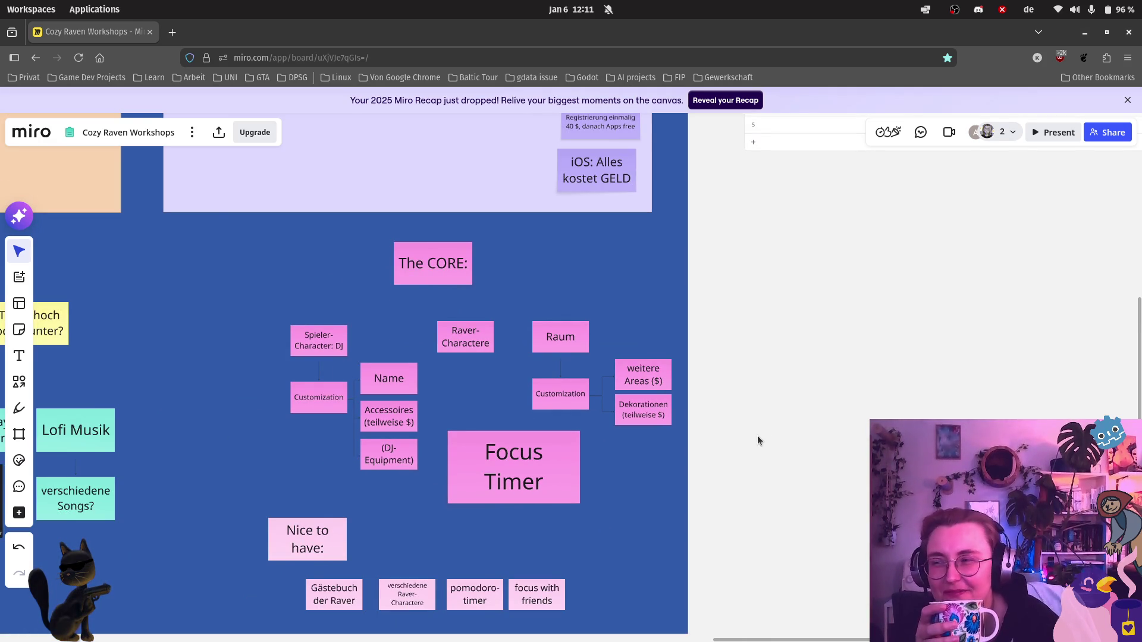
pyautogui.scroll(-1, 692, 413)
# Step: Nudge the 'verschiedene Raver-Charactere' note slightly left to even out the Nice to have row
pyautogui.moveTo(615, 565); pyautogui.dragTo(587, 499)
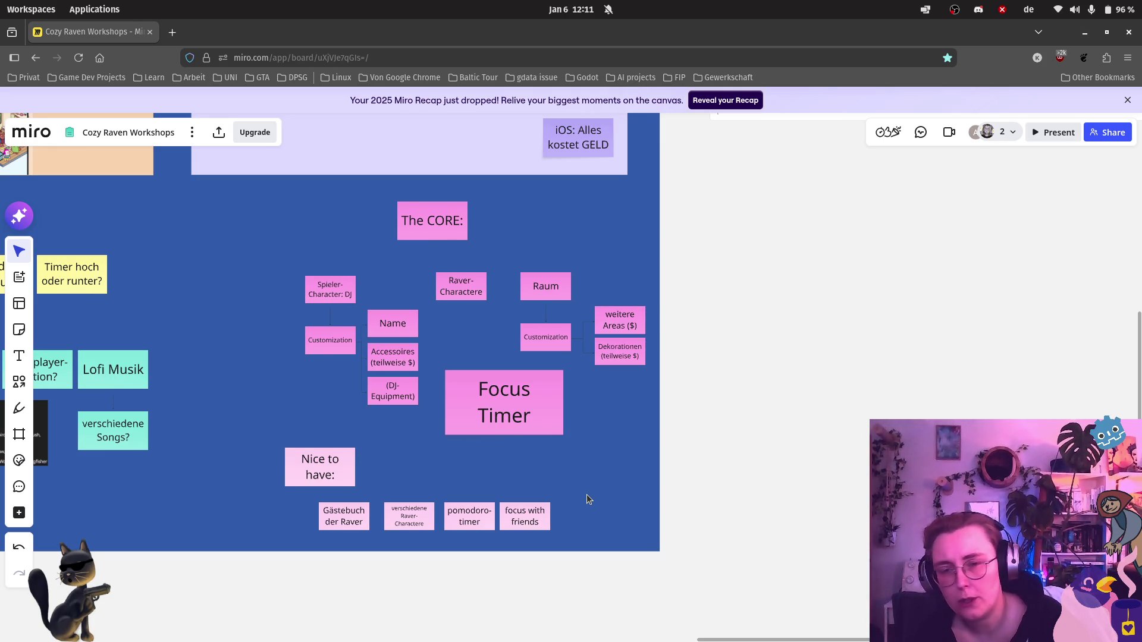
pyautogui.scroll(2, 576, 494)
pyautogui.scroll(3, 518, 536)
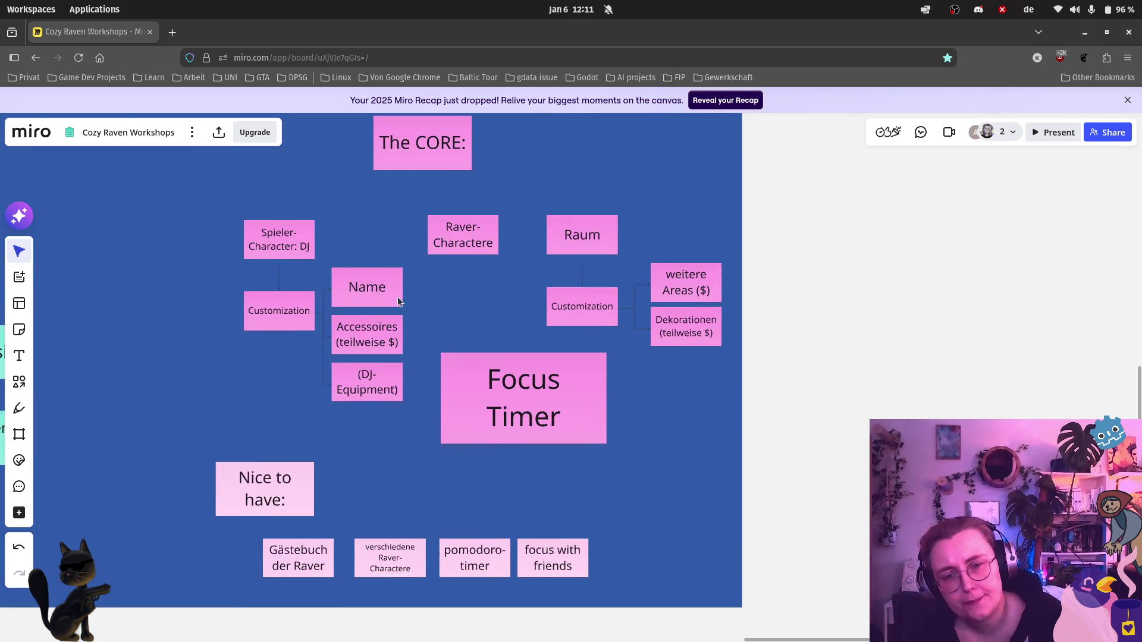
pyautogui.scroll(1, 520, 296)
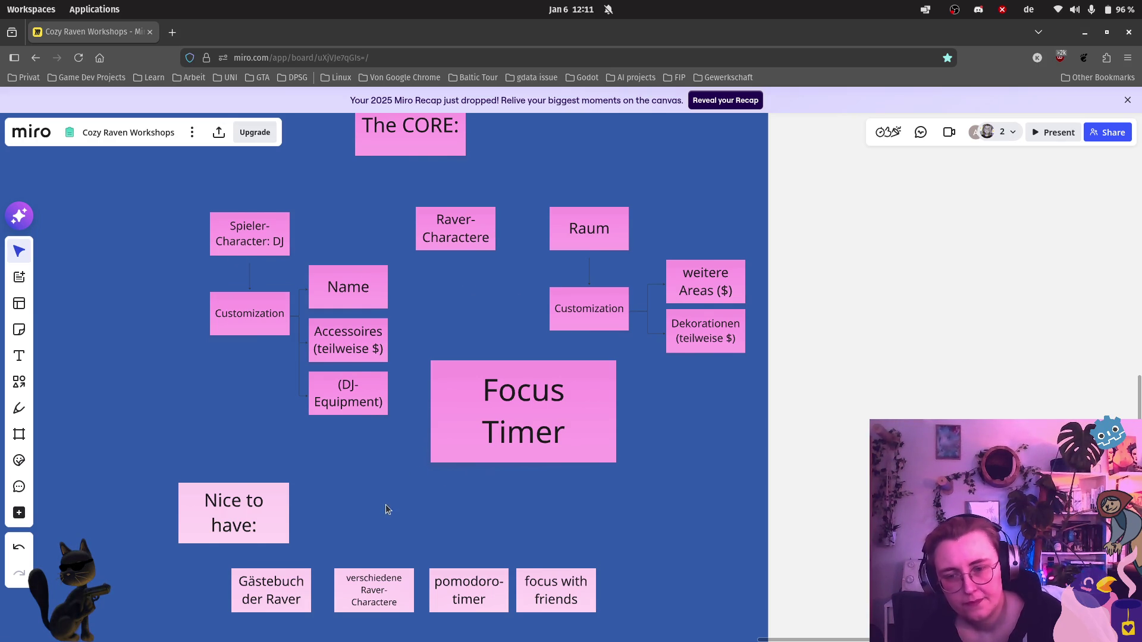
pyautogui.scroll(-2, 385, 506)
pyautogui.click(399, 523)
pyautogui.moveTo(414, 527); pyautogui.dragTo(411, 526)
pyautogui.click(713, 370)
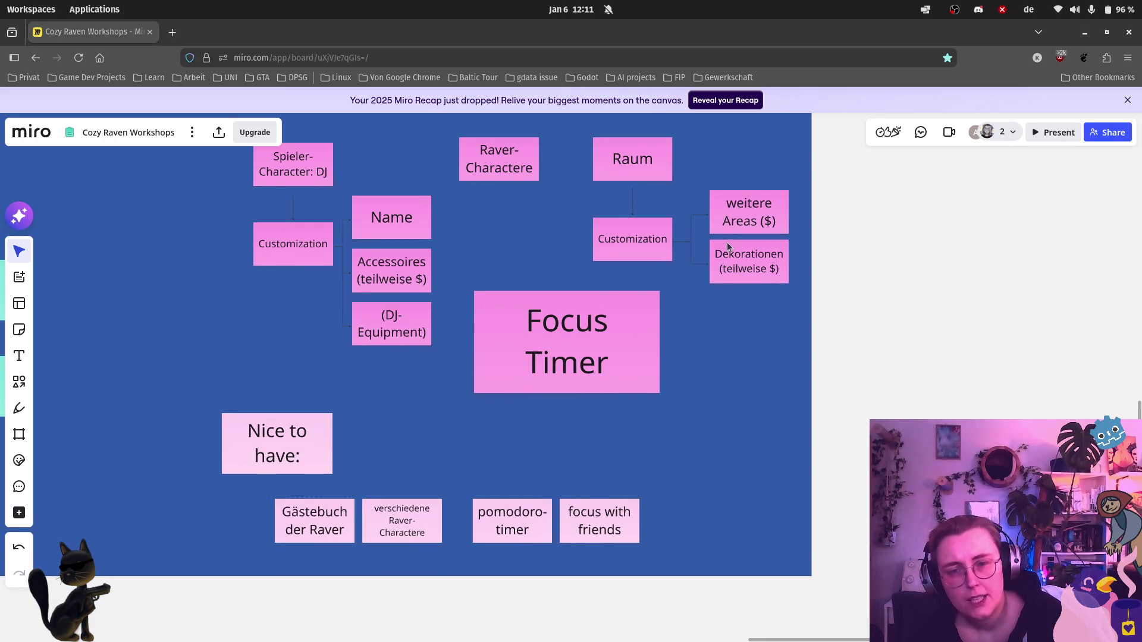
# Step: Duplicate the DJ-Equipment note and place the copy to the right of Focus Timer
pyautogui.click(378, 322)
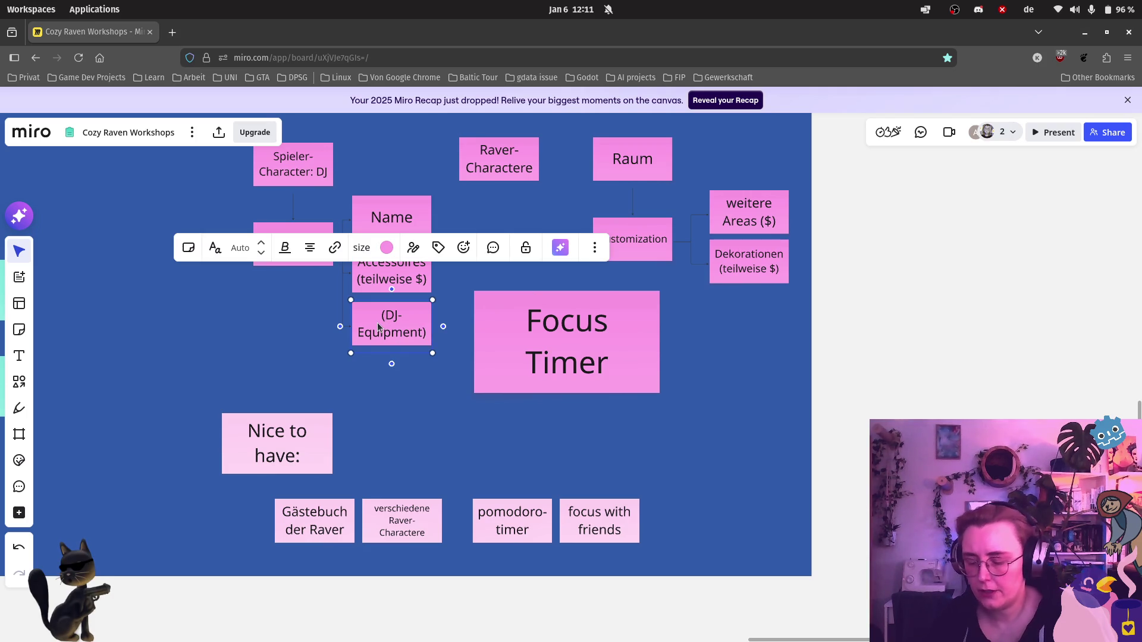
pyautogui.hotkey('ctrl', 'd')
pyautogui.moveTo(377, 372); pyautogui.dragTo(739, 334)
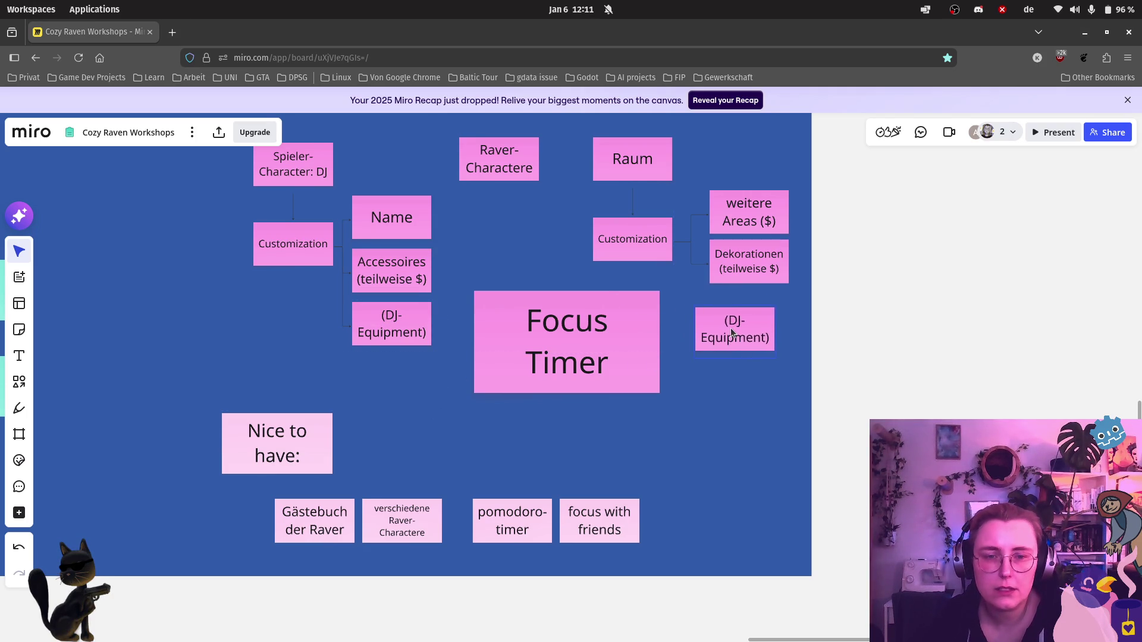
pyautogui.doubleClick(739, 334)
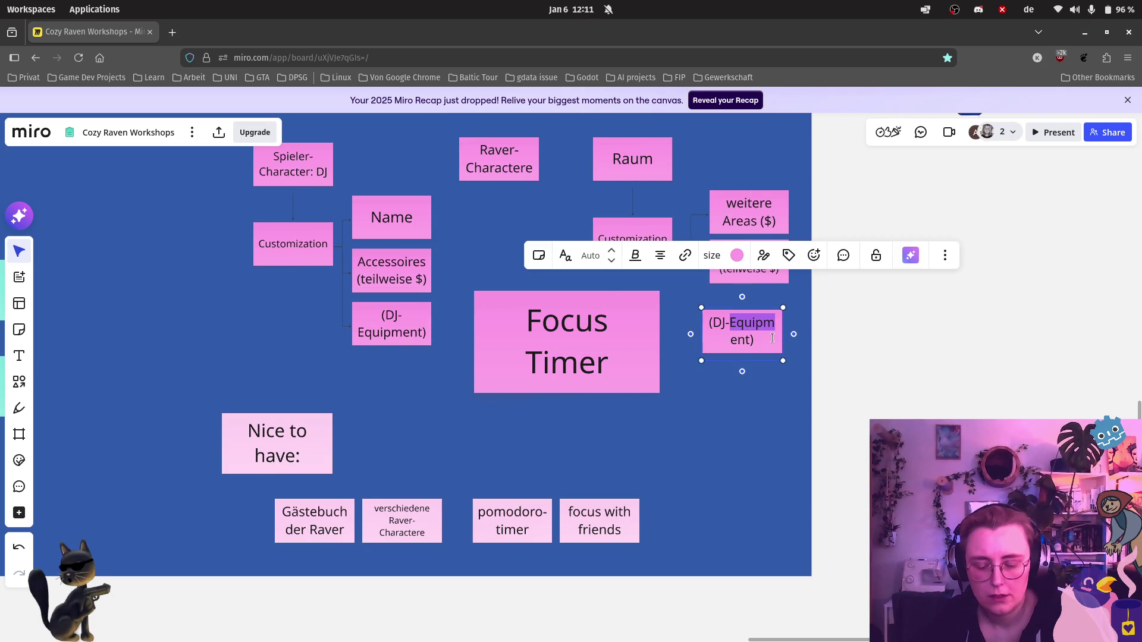
# Step: Retype the copy's text as 'Background-Musik' and shift the pomodoro-timer note slightly left
pyautogui.press('BackSpace')
pyautogui.press('BackSpace')
pyautogui.press('BackSpace')
pyautogui.moveTo(773, 332); pyautogui.dragTo(685, 340)
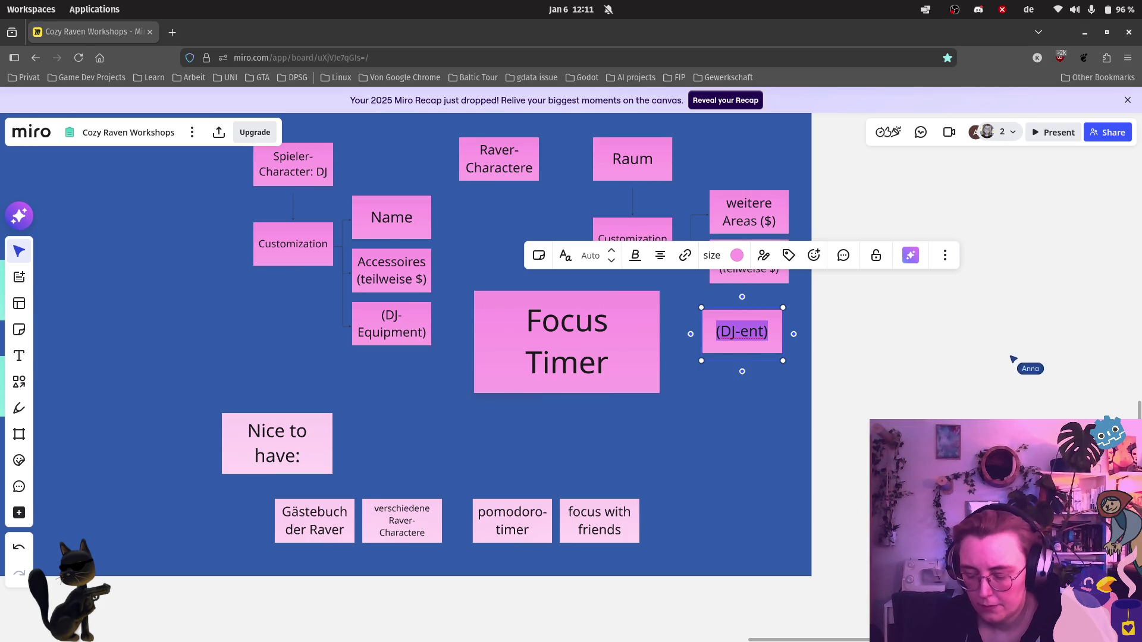
pyautogui.write('Background-Musik')
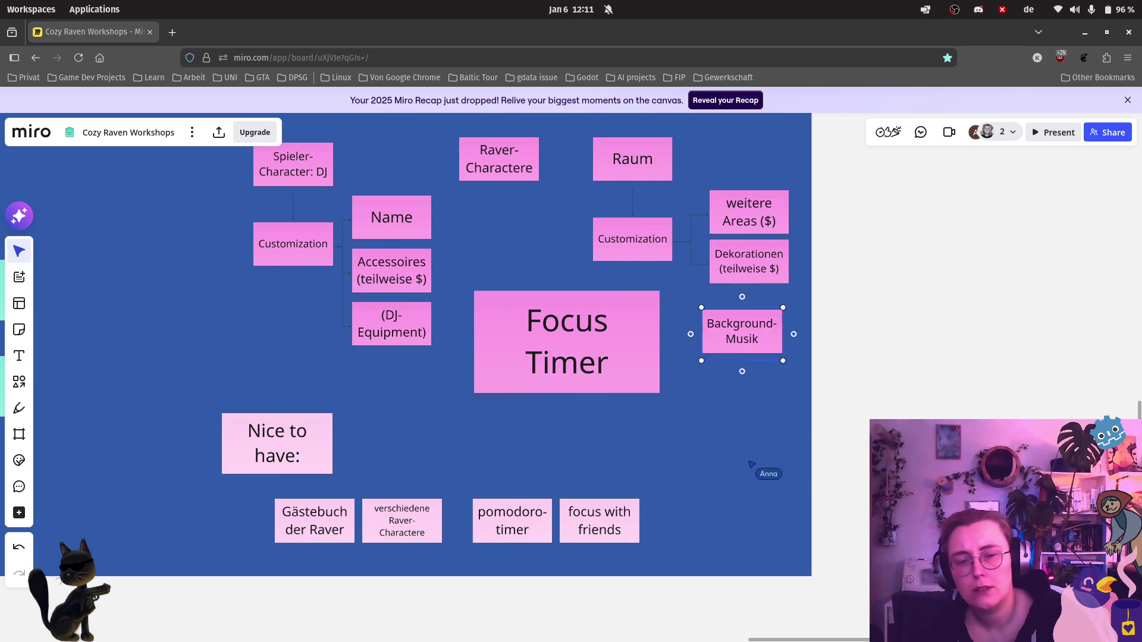
pyautogui.click(693, 470)
pyautogui.moveTo(535, 525)
pyautogui.mouseDown()
pyautogui.moveTo(511, 525)
pyautogui.moveTo(560, 533)
pyautogui.mouseUp()
# Step: Duplicate the 'focus with friends' note and retype it as 'verschiedene background Musik ($)'
pyautogui.click(581, 531)
pyautogui.hotkey('ctrl', 'd')
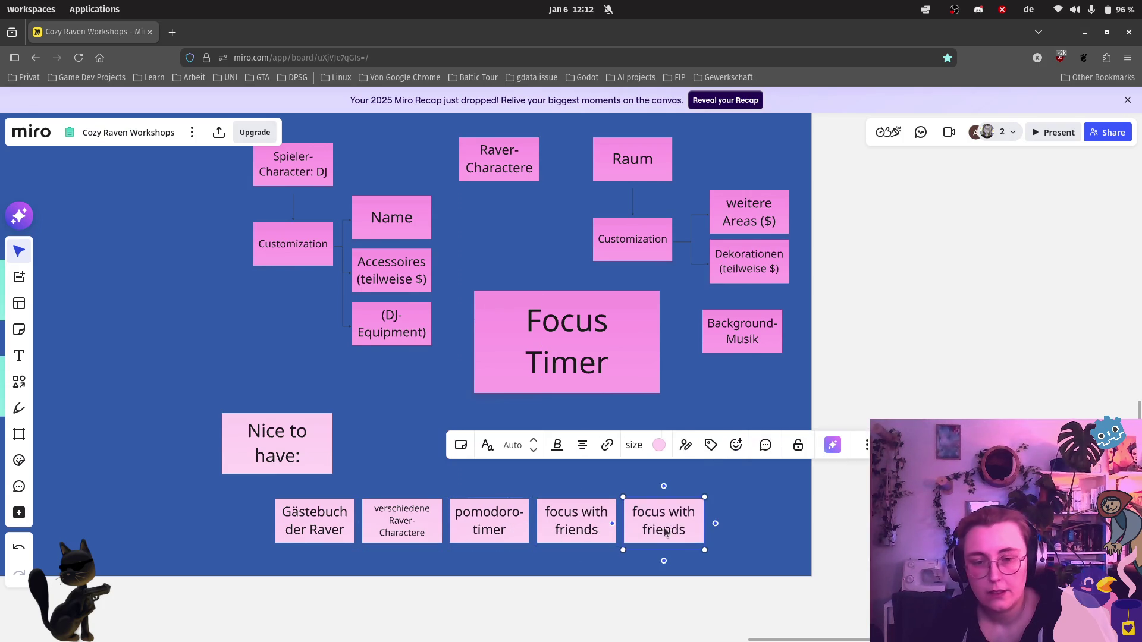
pyautogui.doubleClick(688, 524)
pyautogui.write('verschiedene')
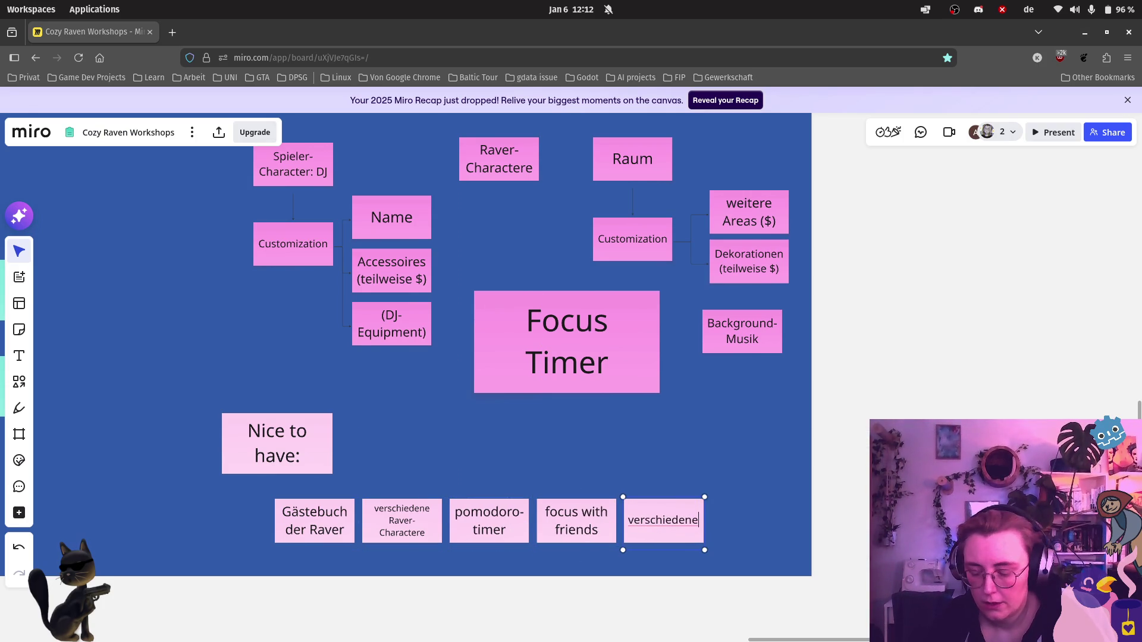
pyautogui.write(' background Musik ')
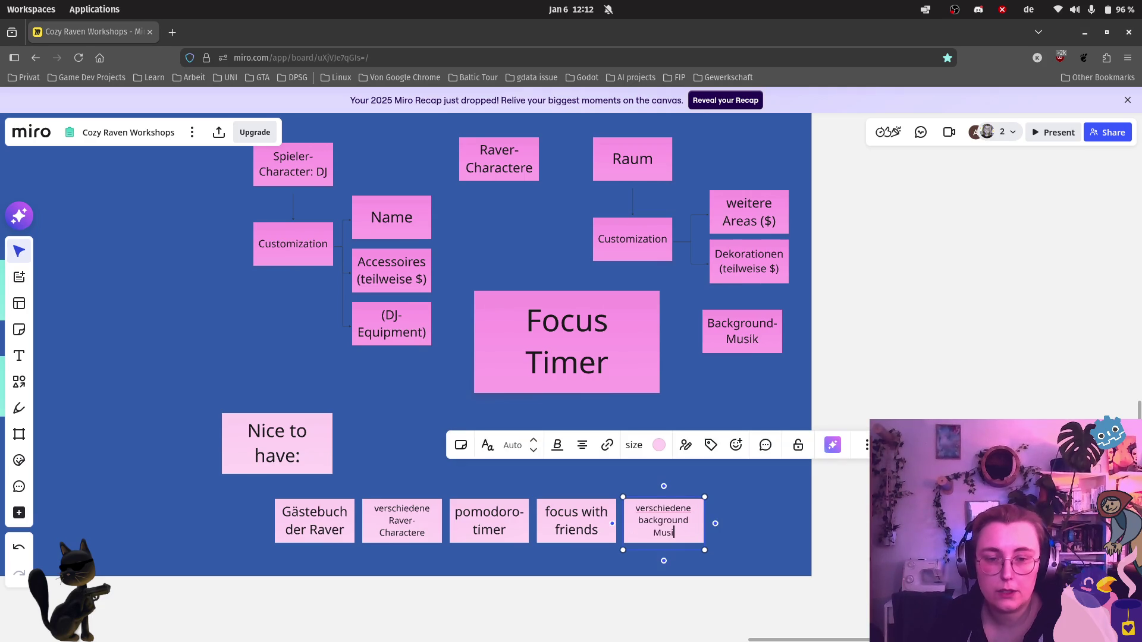
pyautogui.write('($)')
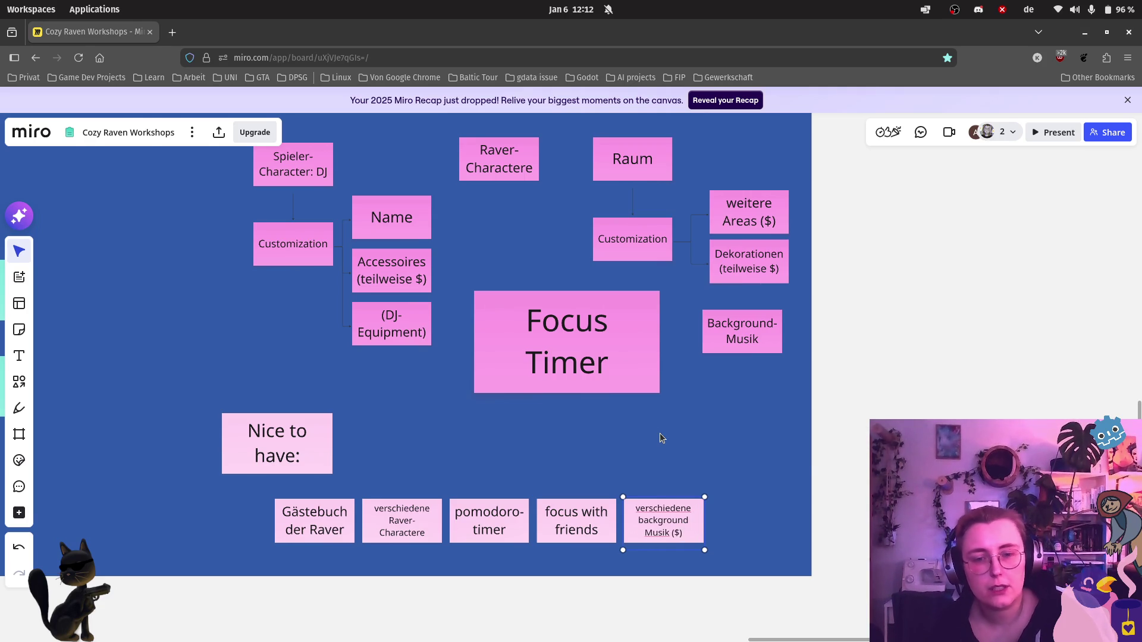
pyautogui.click(660, 441)
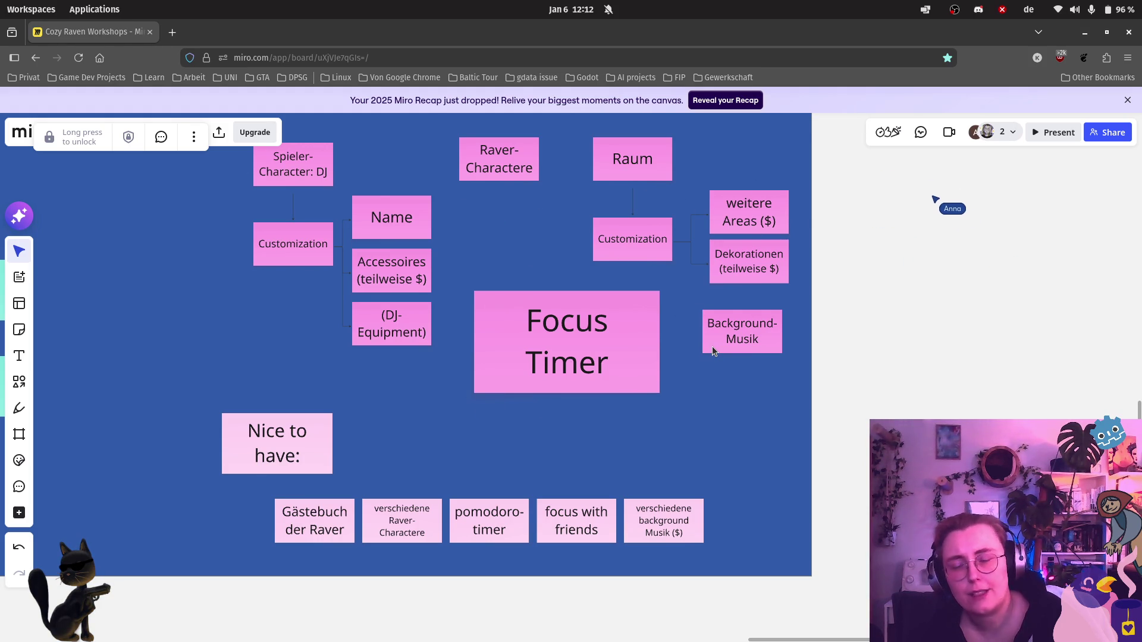
pyautogui.moveTo(626, 357)
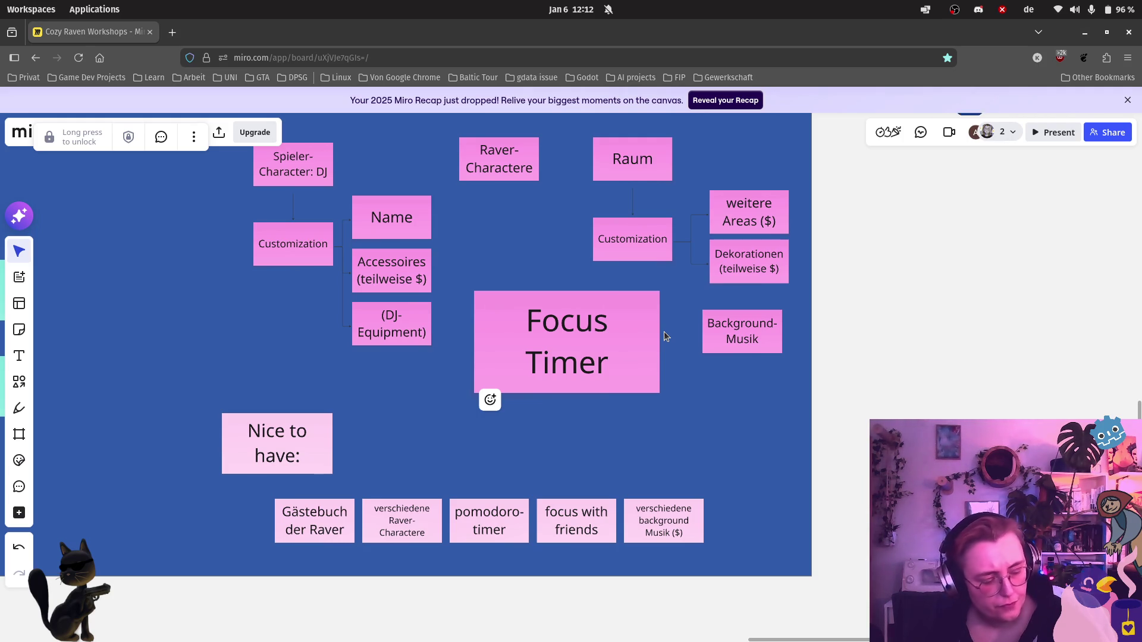
pyautogui.scroll(-1, 664, 331)
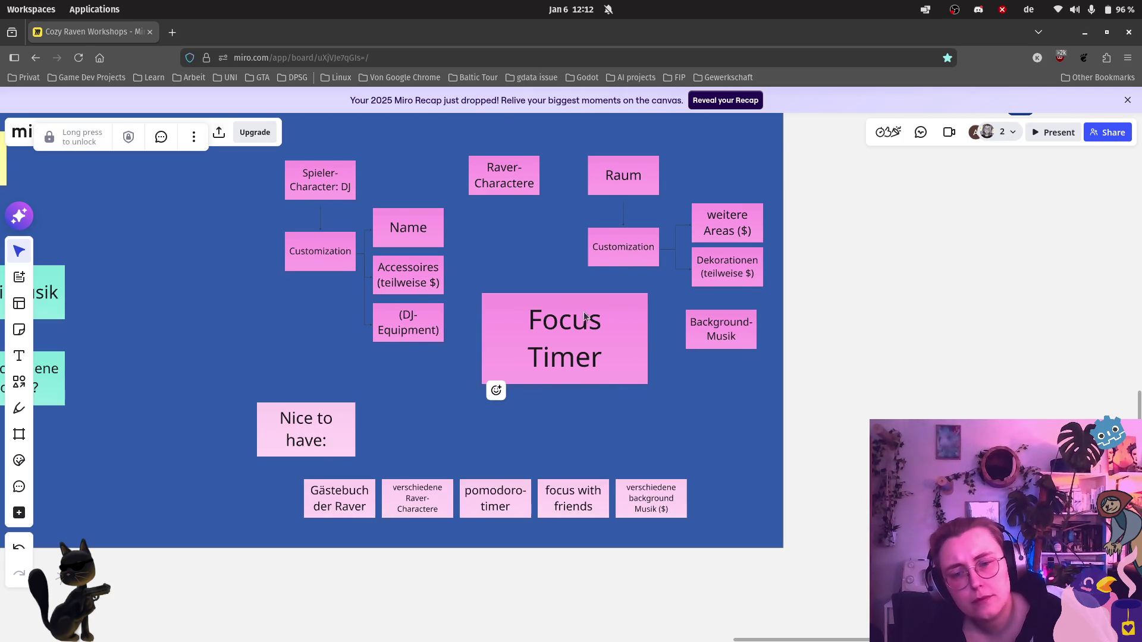
# Step: Move the Nice to have note above its row and zoom toward the app comparison table
pyautogui.moveTo(341, 436); pyautogui.dragTo(393, 441)
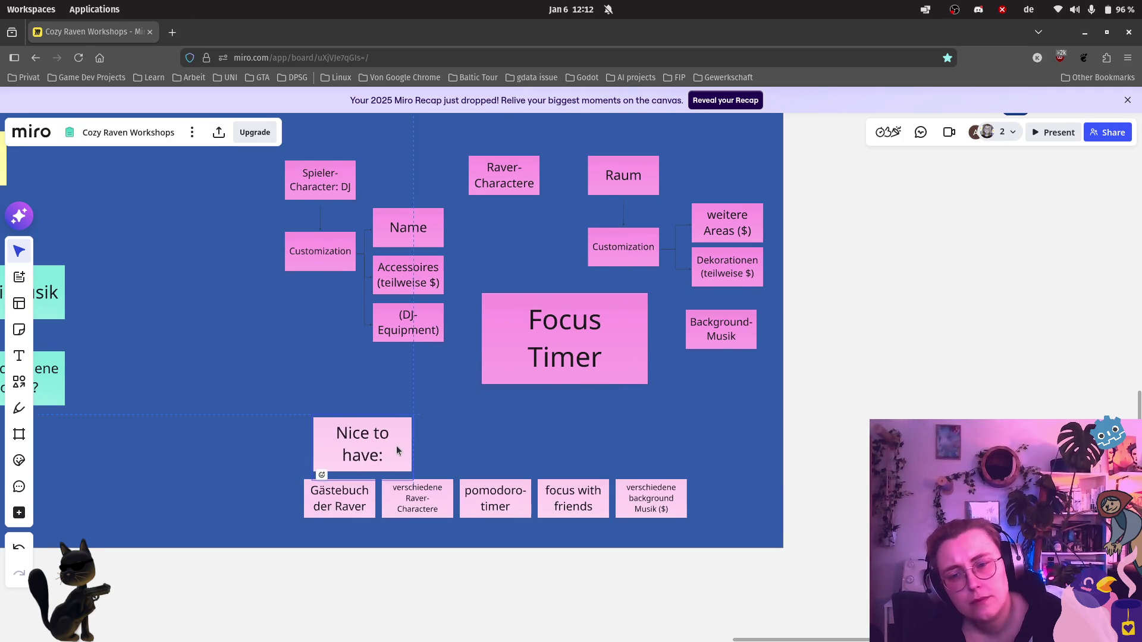
pyautogui.scroll(-2, 392, 441)
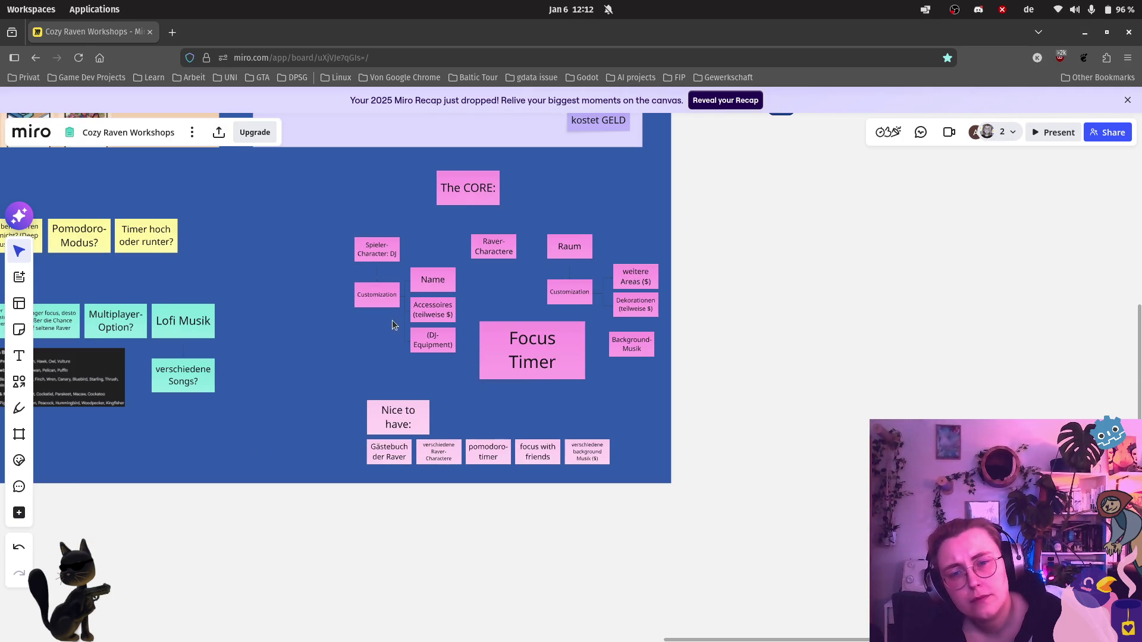
pyautogui.click(602, 398)
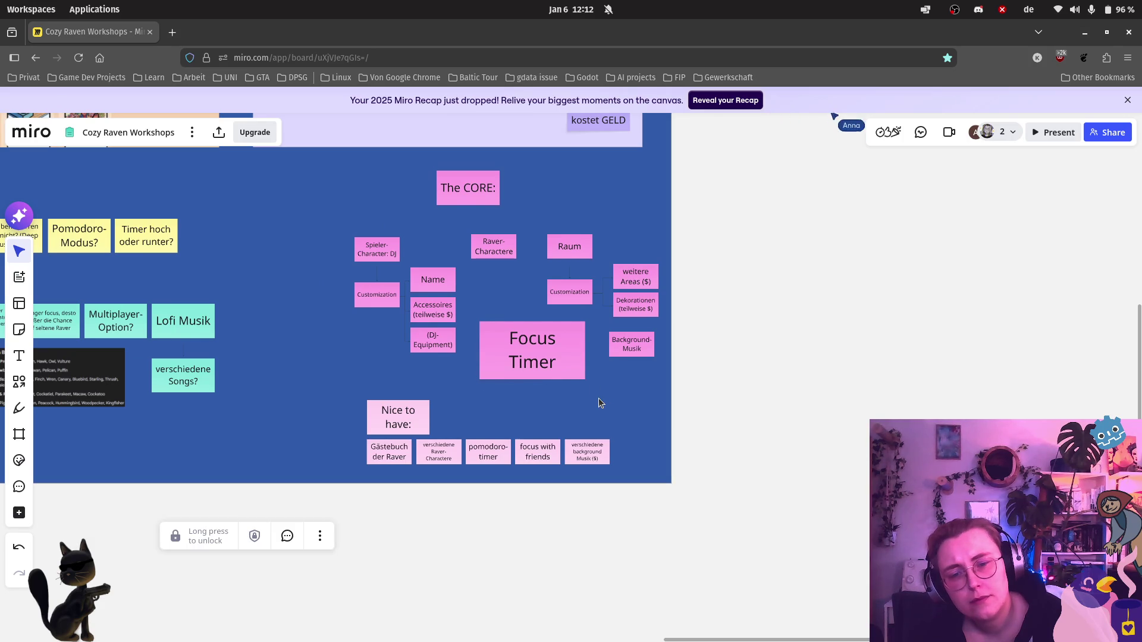
pyautogui.scroll(2, 437, 437)
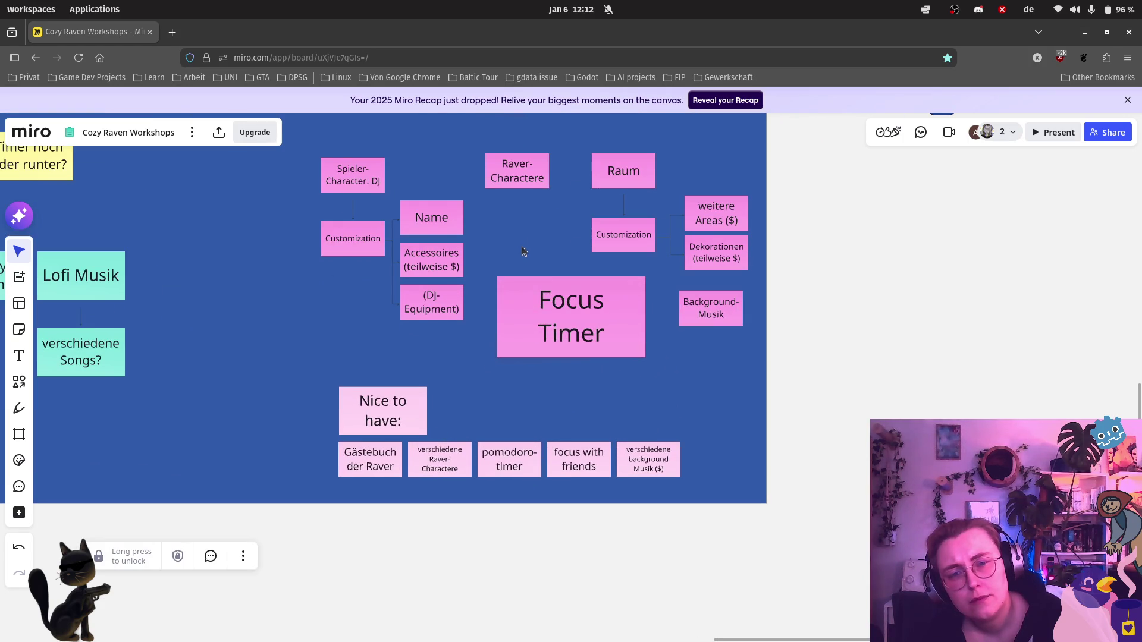
pyautogui.scroll(-3, 521, 246)
pyautogui.scroll(3, 521, 245)
pyautogui.scroll(3, 349, 339)
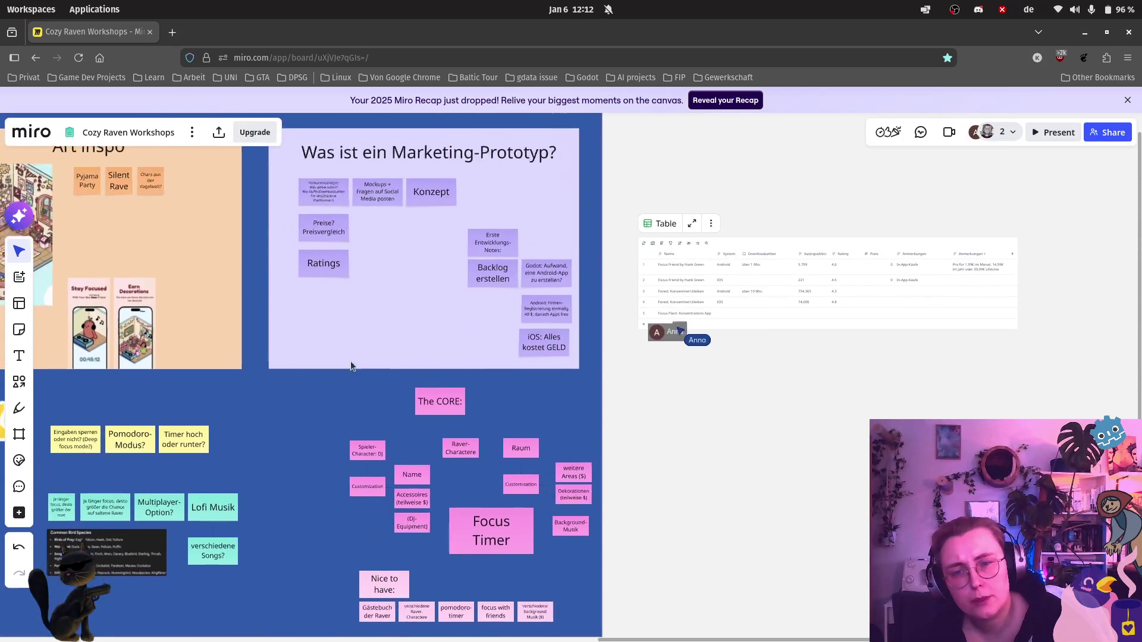
pyautogui.click(440, 222)
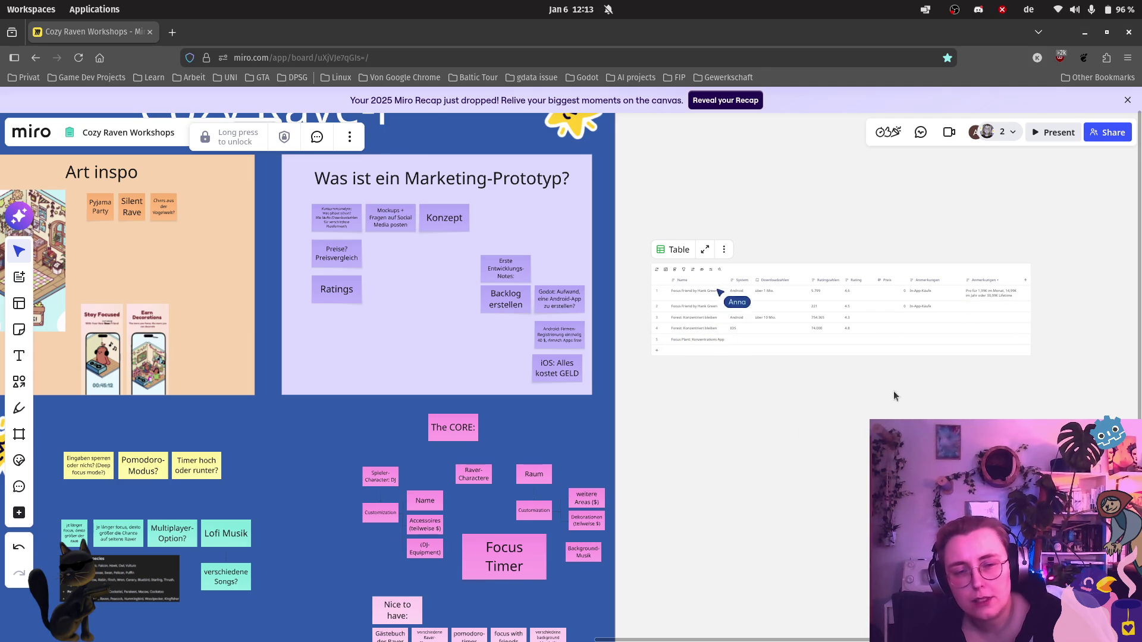
pyautogui.scroll(4, 856, 320)
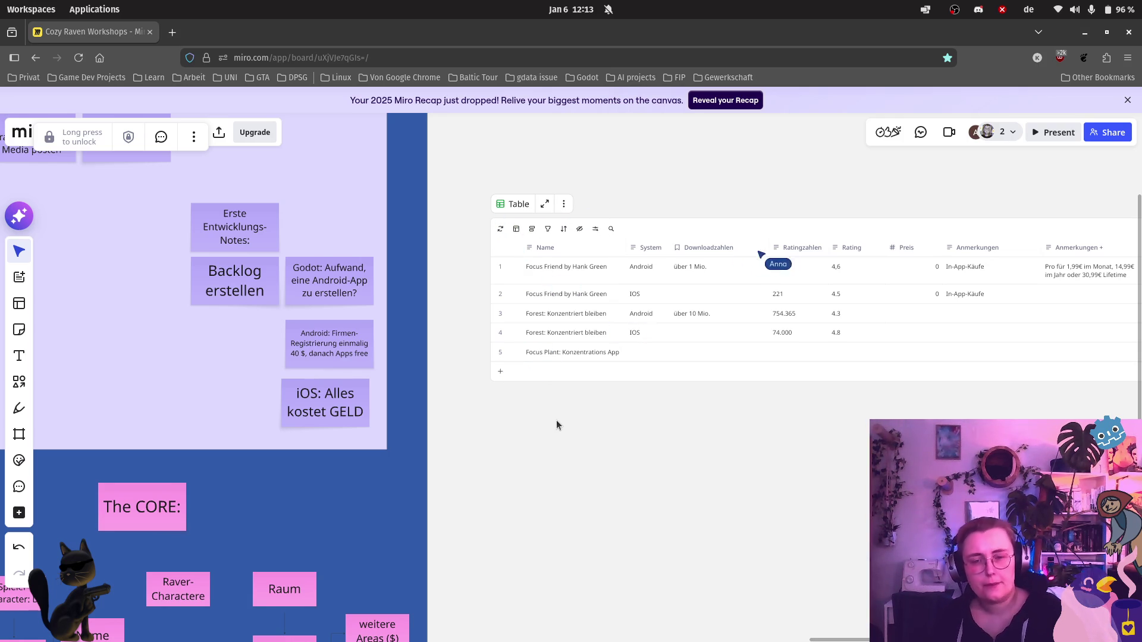
pyautogui.scroll(3, 556, 421)
pyautogui.scroll(2, 610, 590)
pyautogui.scroll(2, 598, 574)
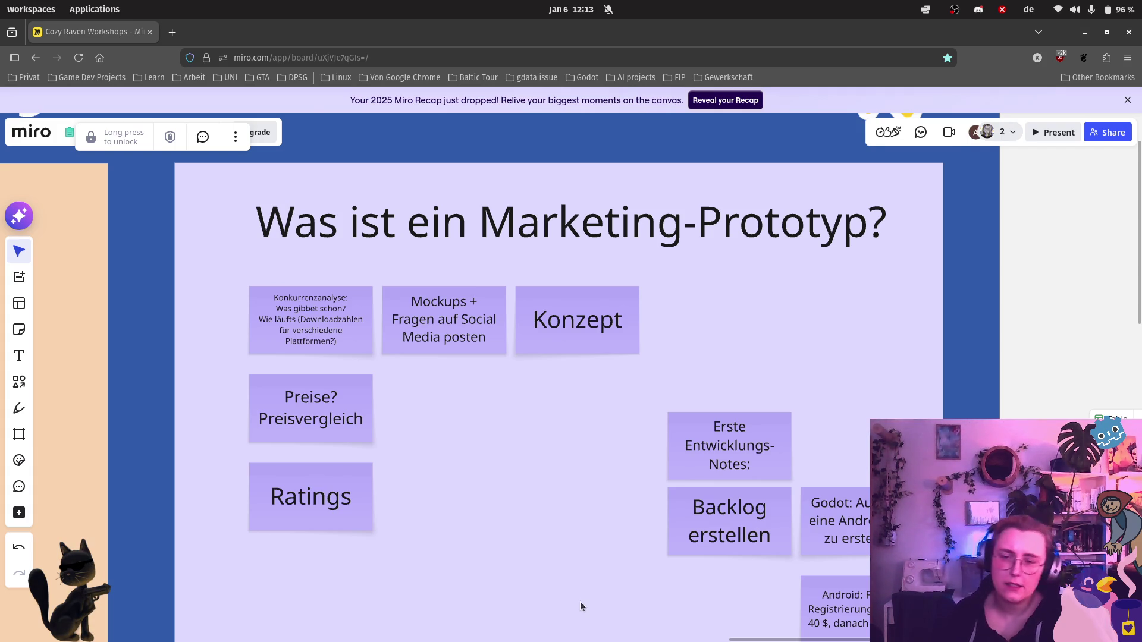
pyautogui.scroll(-3, 571, 603)
pyautogui.scroll(-3, 437, 533)
pyautogui.moveTo(268, 402)
pyautogui.mouseDown()
pyautogui.moveTo(456, 440)
pyautogui.moveTo(438, 303)
pyautogui.mouseUp()
pyautogui.click(736, 414)
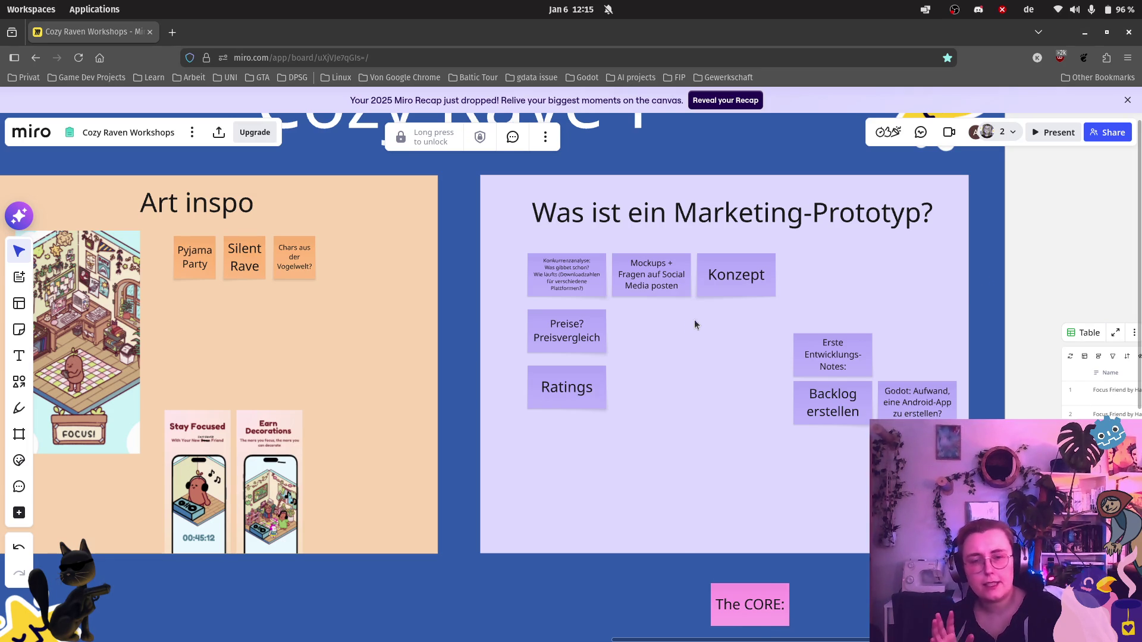
pyautogui.scroll(3, 689, 321)
pyautogui.moveTo(645, 408); pyautogui.dragTo(494, 429)
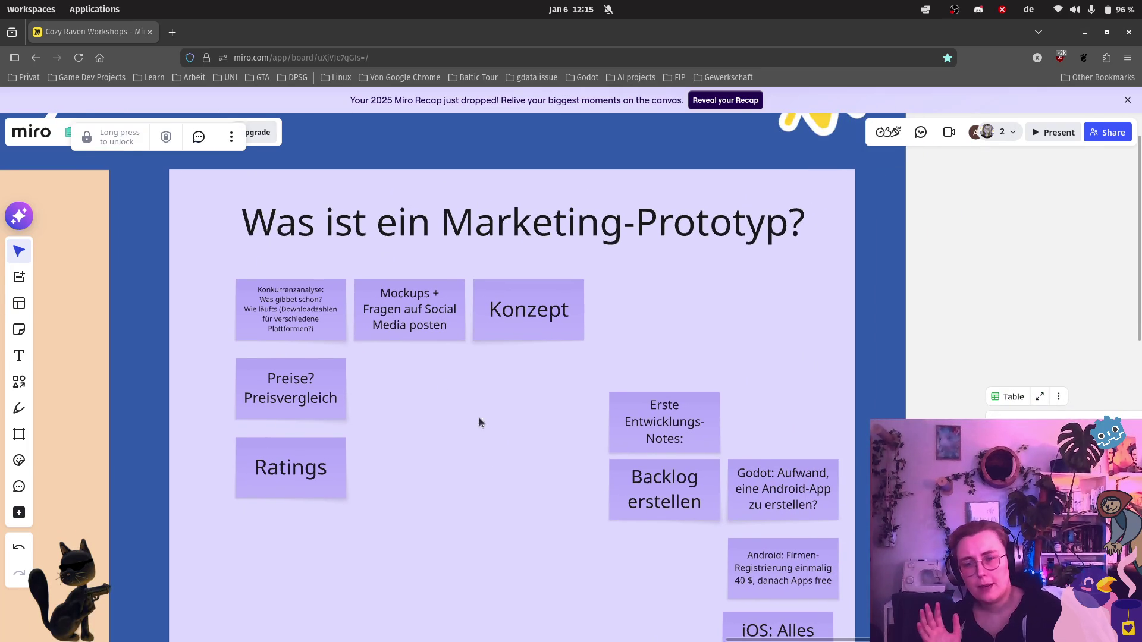
pyautogui.scroll(2, 494, 427)
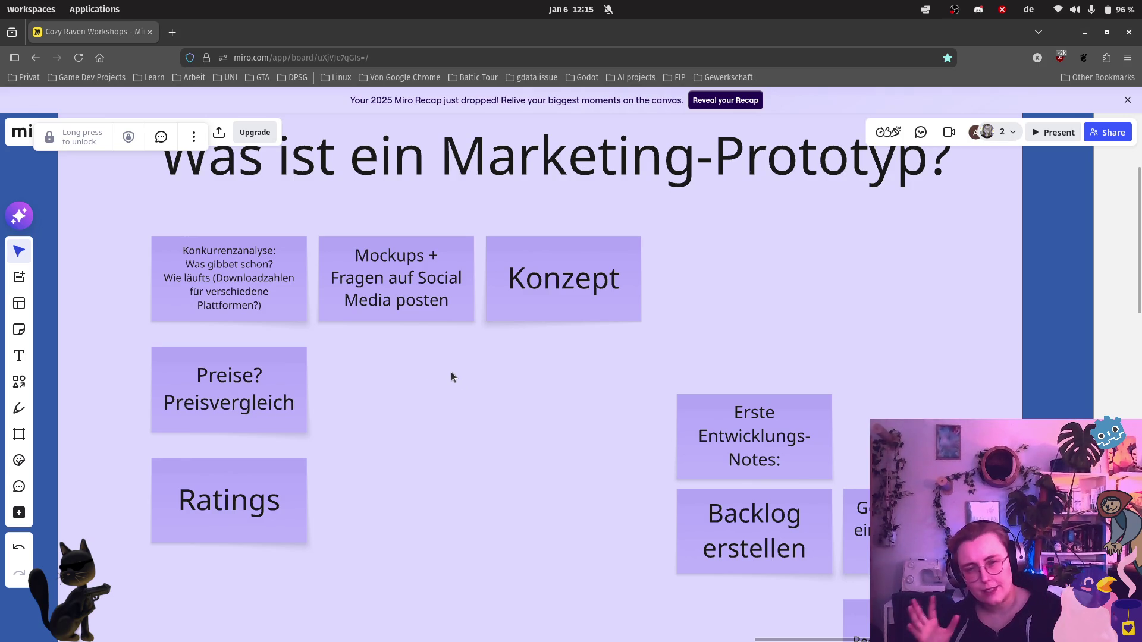
pyautogui.scroll(2, 416, 345)
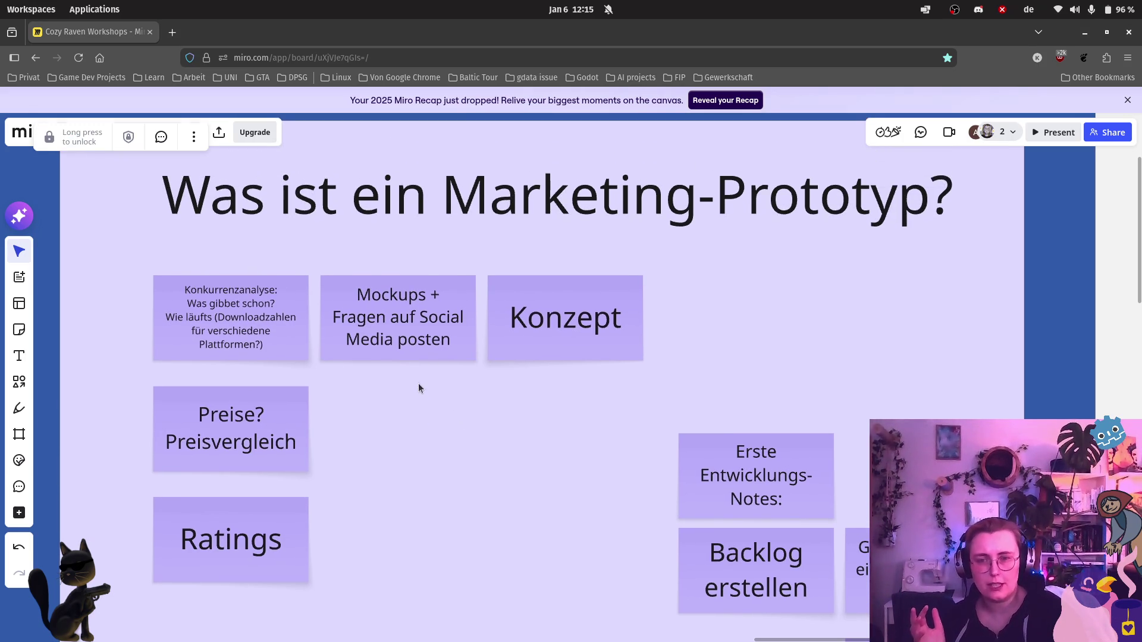
# Step: Search Google in a new tab for 'How to make a marketing validation'
pyautogui.click(176, 32)
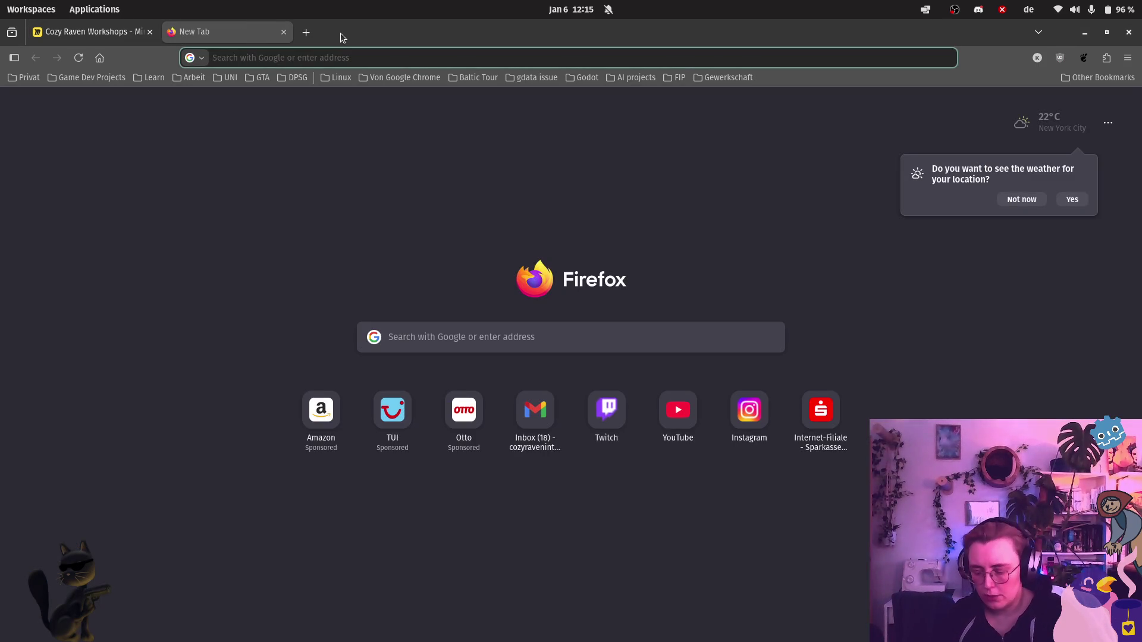
pyautogui.write('How to mak')
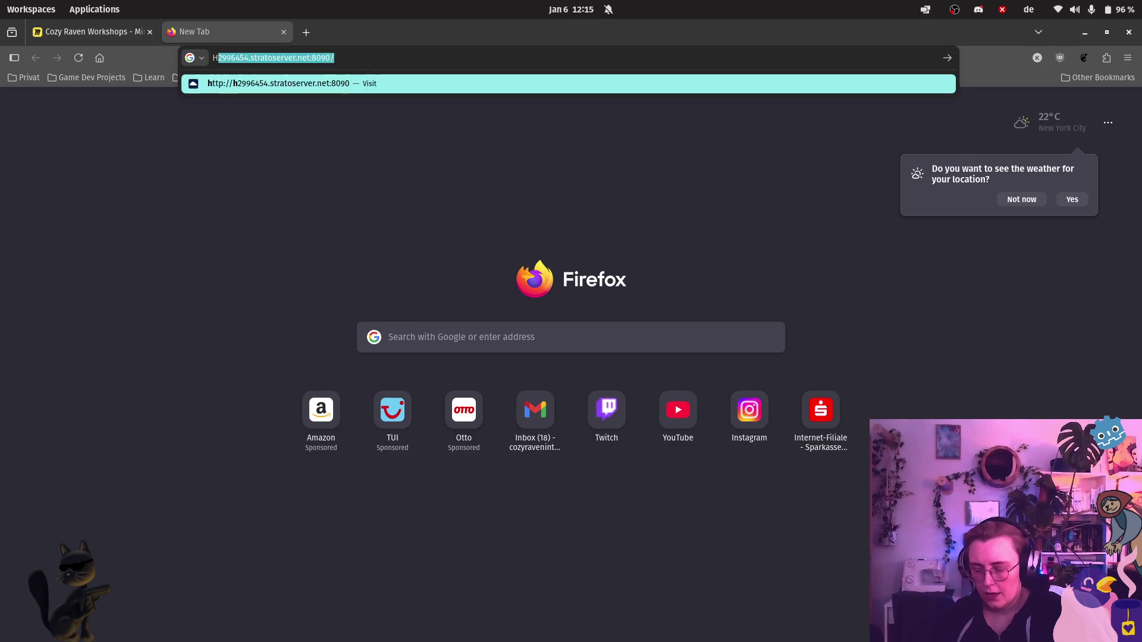
pyautogui.write('e a marketiv')
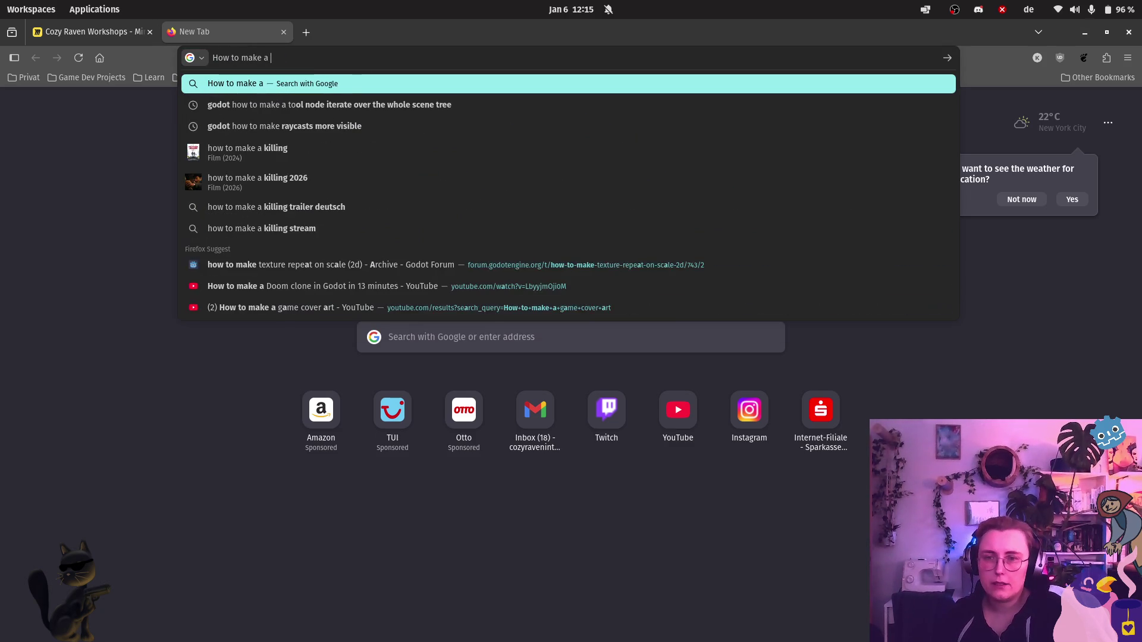
pyautogui.press('BackSpace')
pyautogui.write('ng validation')
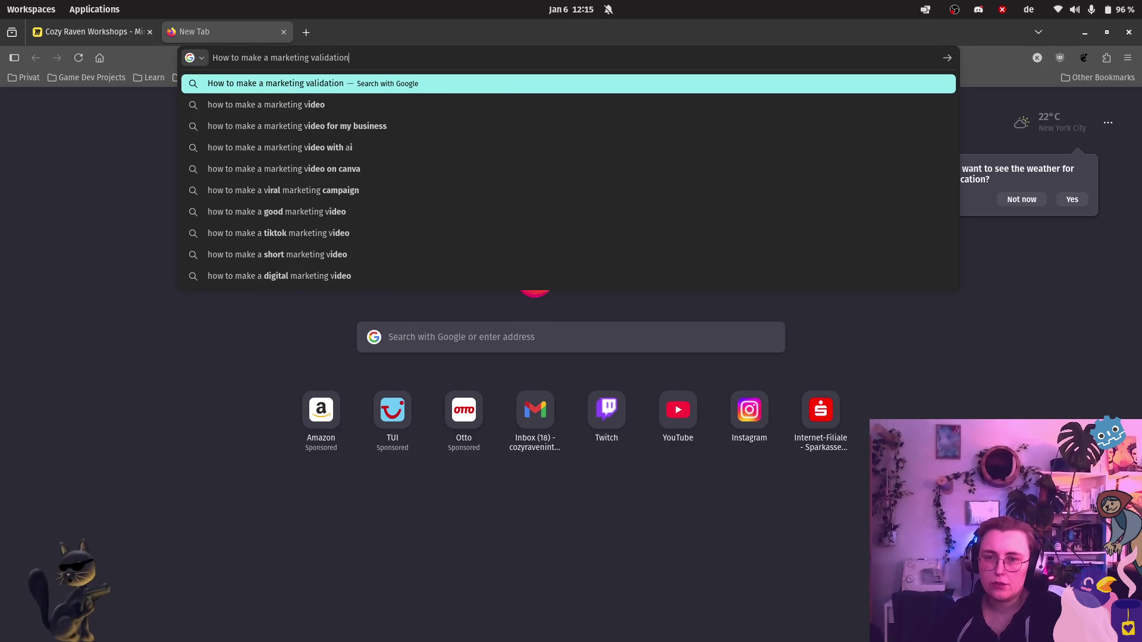
pyautogui.press('Return')
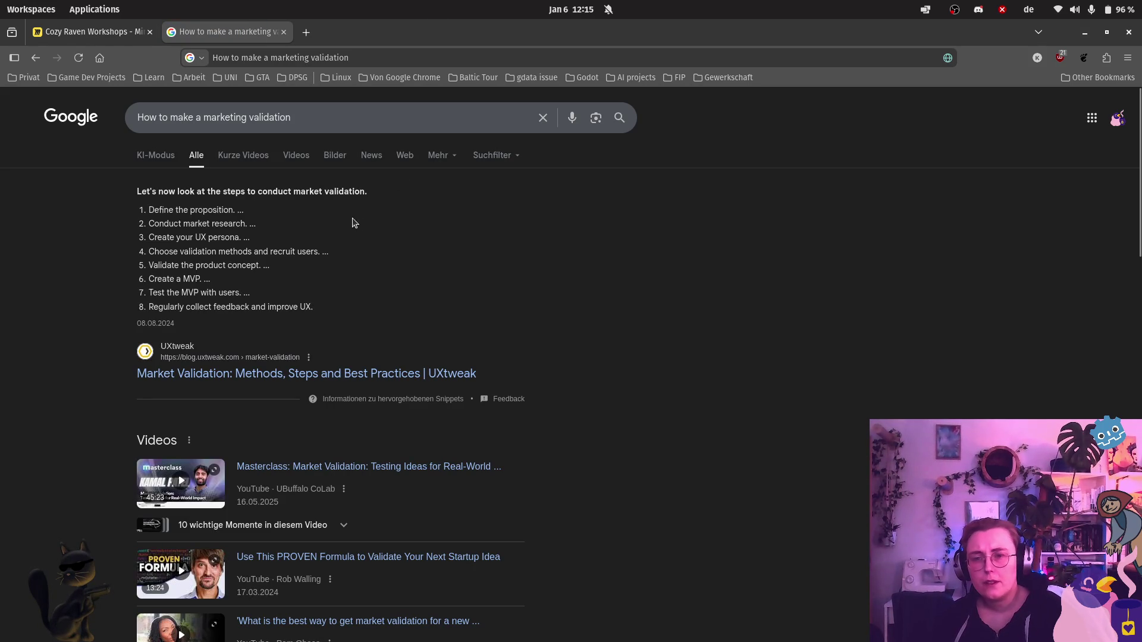
# Step: Open the UXtweak Market Validation article and read down to the A/B testing section
pyautogui.click(269, 374)
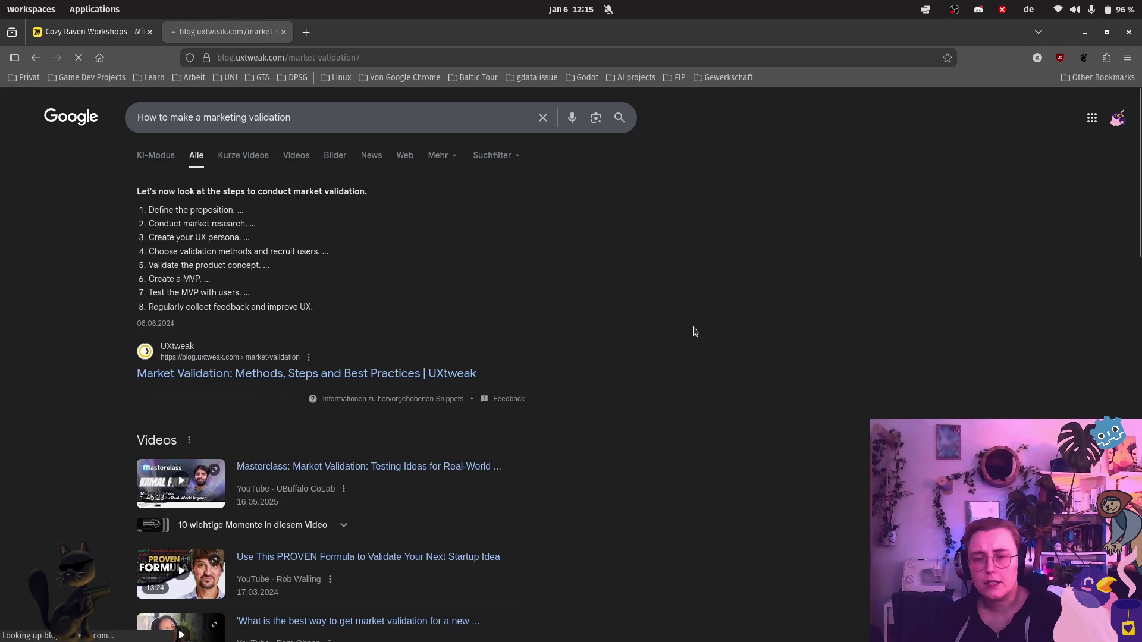
pyautogui.scroll(-2, 789, 299)
pyautogui.scroll(1, 789, 299)
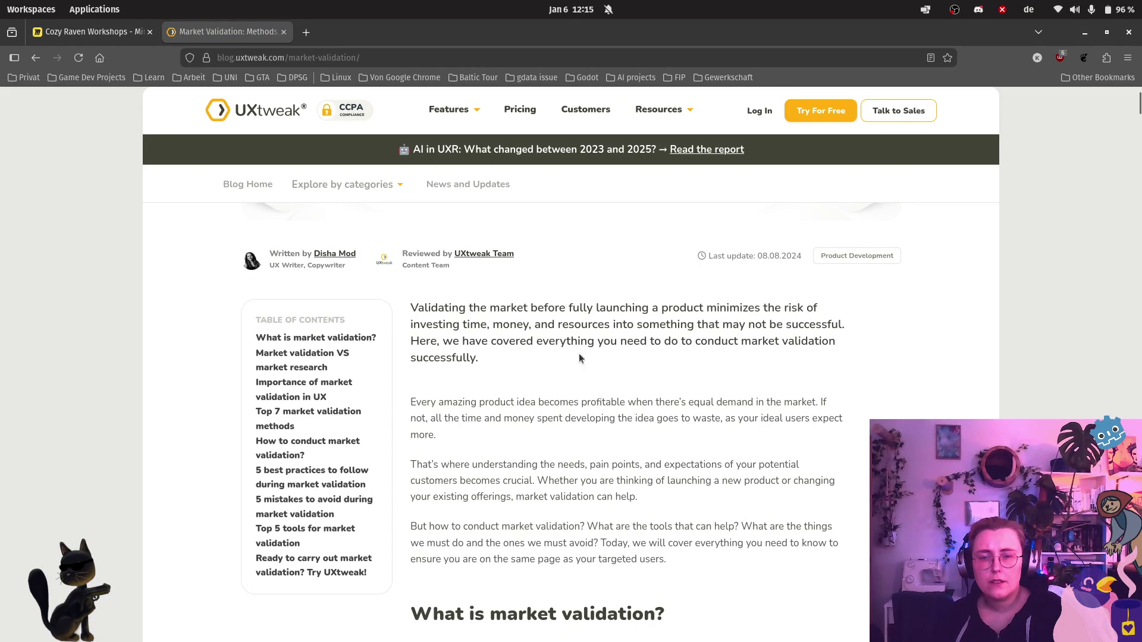
pyautogui.scroll(-3, 595, 352)
pyautogui.scroll(-3, 596, 353)
pyautogui.scroll(-2, 625, 312)
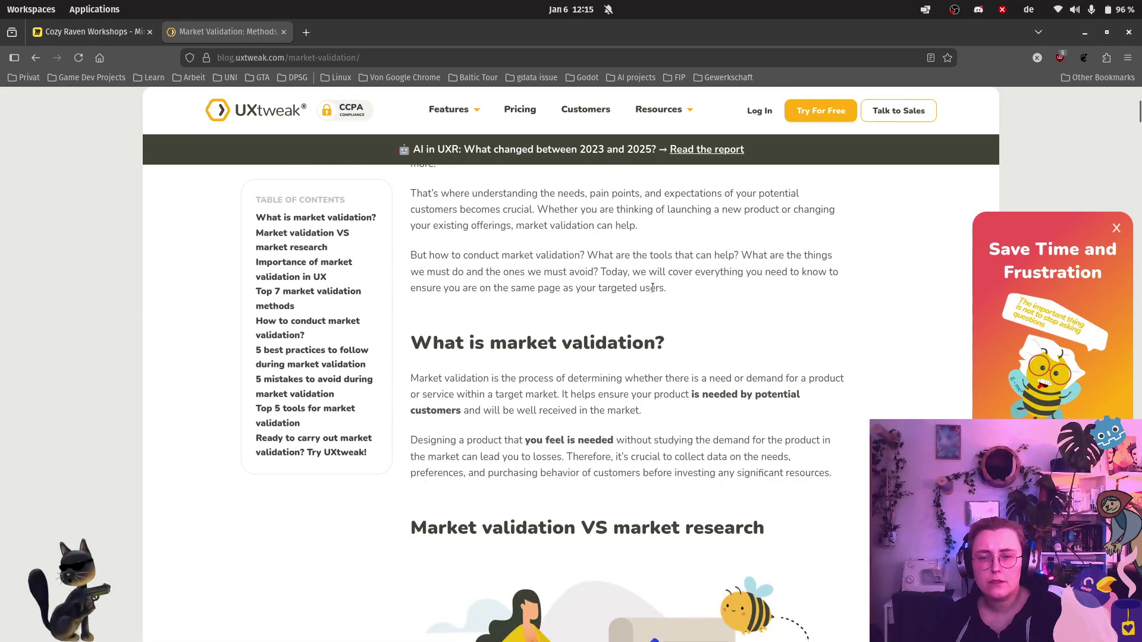
pyautogui.scroll(-1, 642, 291)
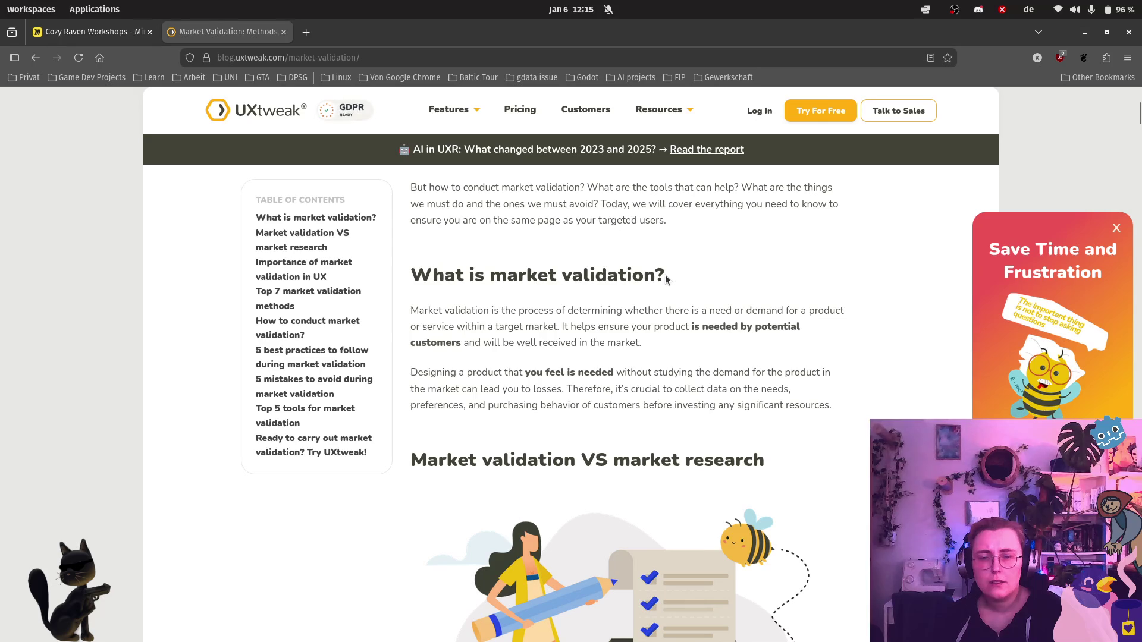
pyautogui.scroll(-2, 665, 279)
pyautogui.scroll(-2, 665, 279)
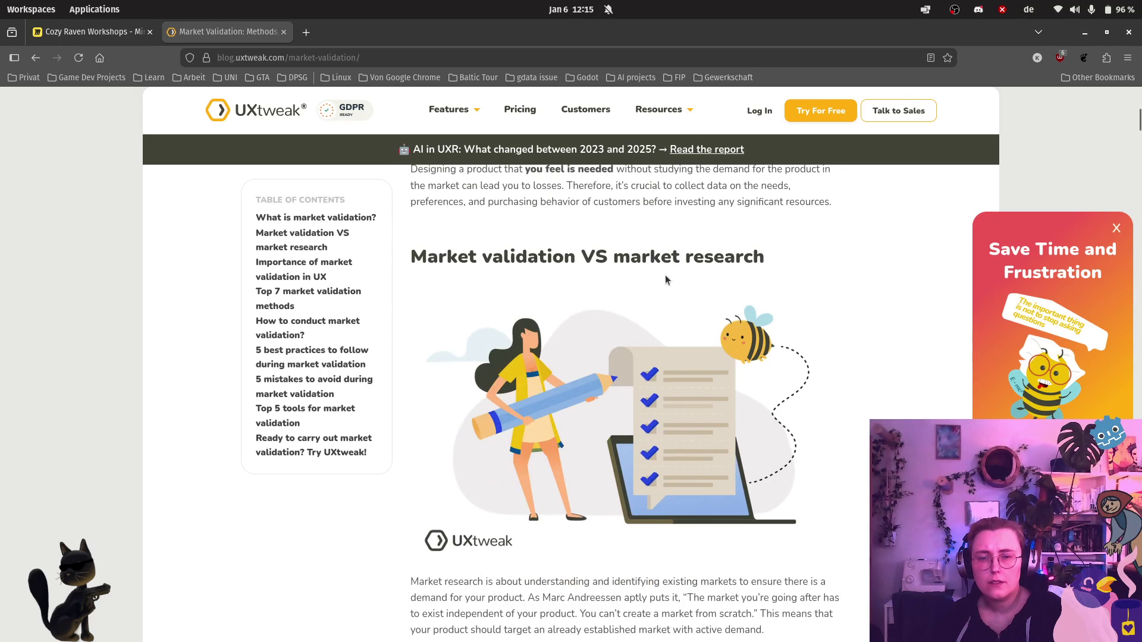
pyautogui.scroll(-2, 665, 276)
pyautogui.scroll(-2, 665, 275)
pyautogui.scroll(-1, 665, 275)
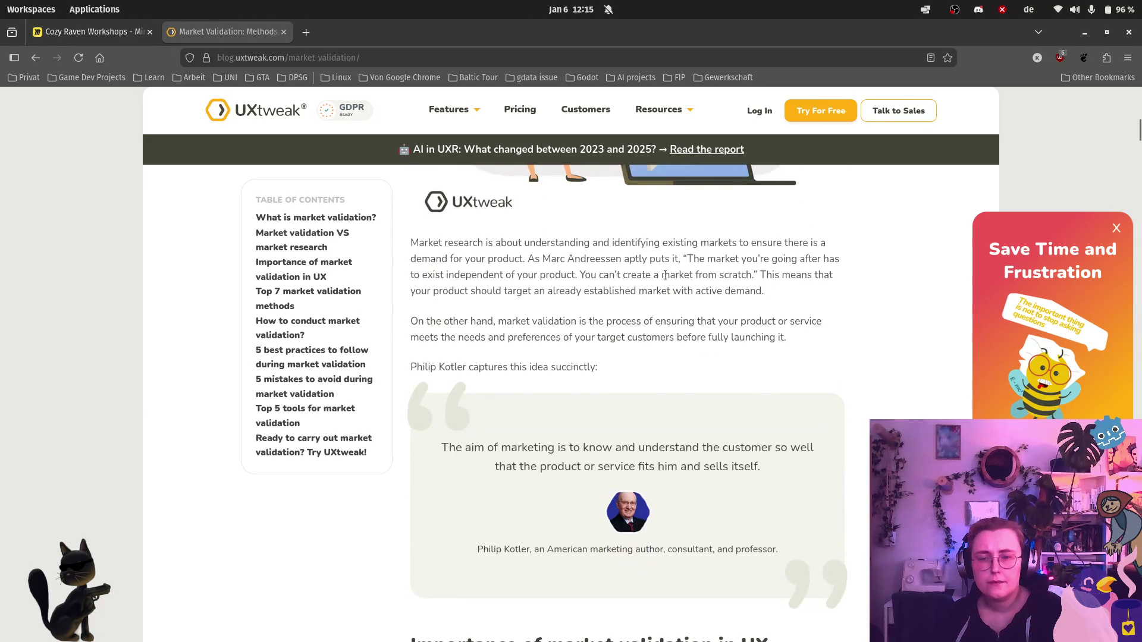
pyautogui.scroll(-2, 665, 275)
pyautogui.scroll(-2, 665, 275)
pyautogui.scroll(-1, 669, 278)
pyautogui.scroll(-1, 670, 279)
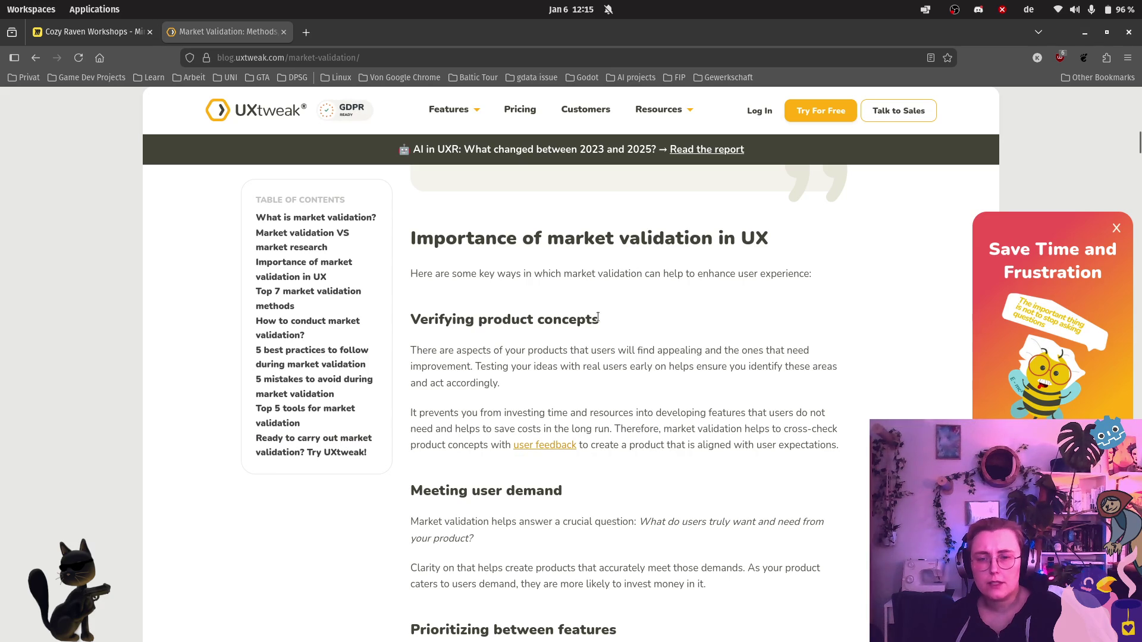
pyautogui.scroll(-4, 809, 292)
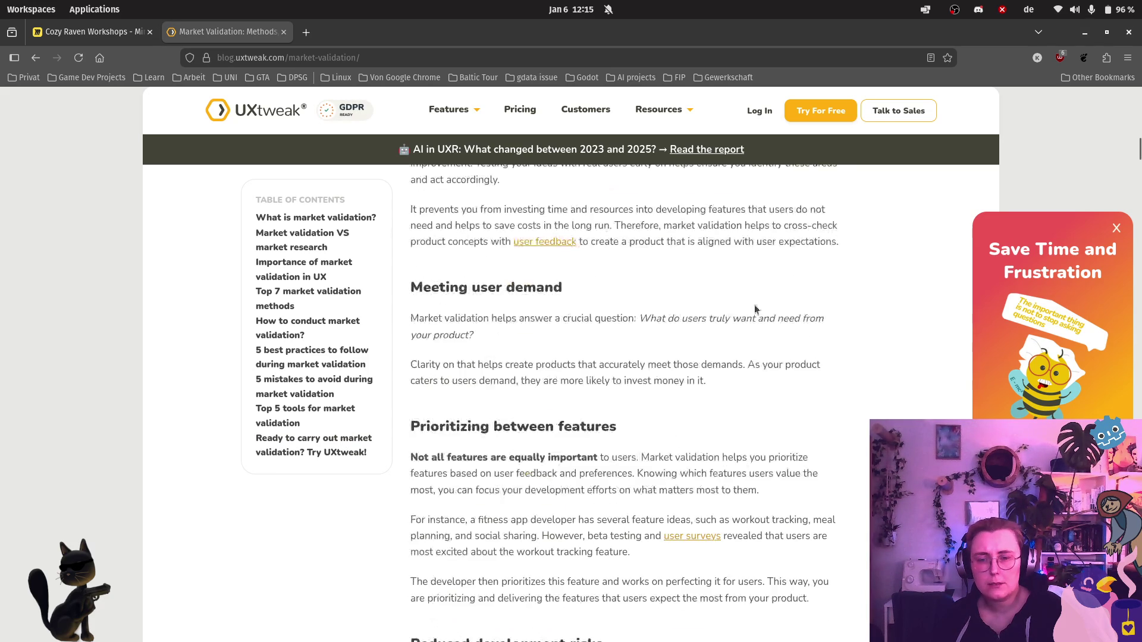
pyautogui.scroll(-3, 754, 305)
pyautogui.scroll(-3, 754, 305)
pyautogui.scroll(-3, 754, 305)
pyautogui.scroll(-2, 754, 305)
pyautogui.scroll(-3, 754, 305)
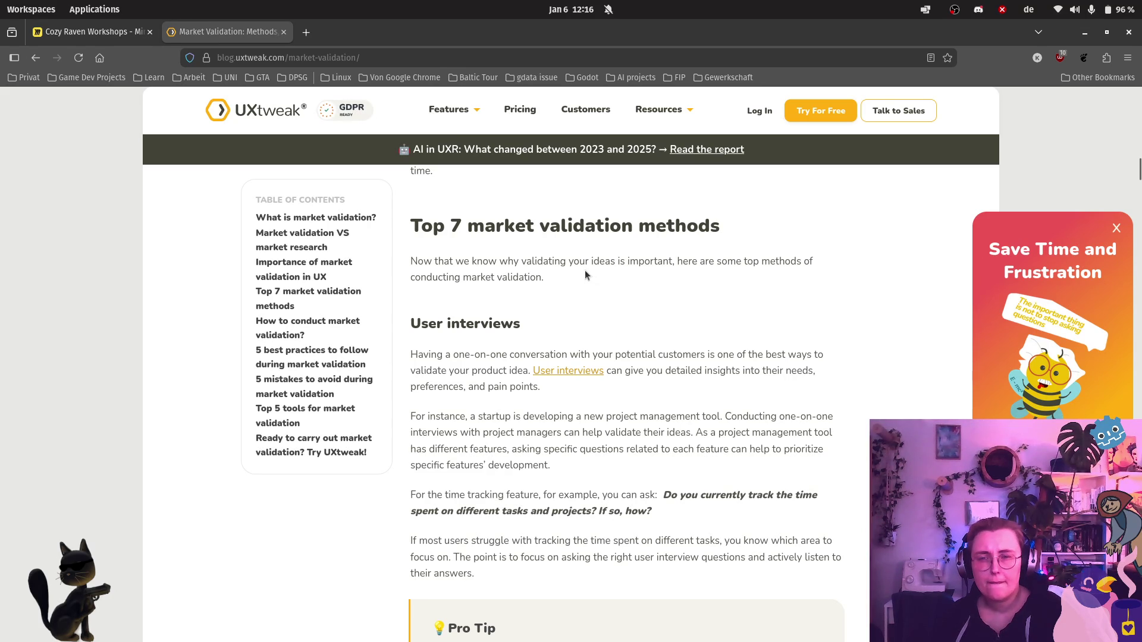
pyautogui.scroll(-3, 584, 270)
pyautogui.scroll(-3, 585, 270)
pyautogui.scroll(-2, 585, 270)
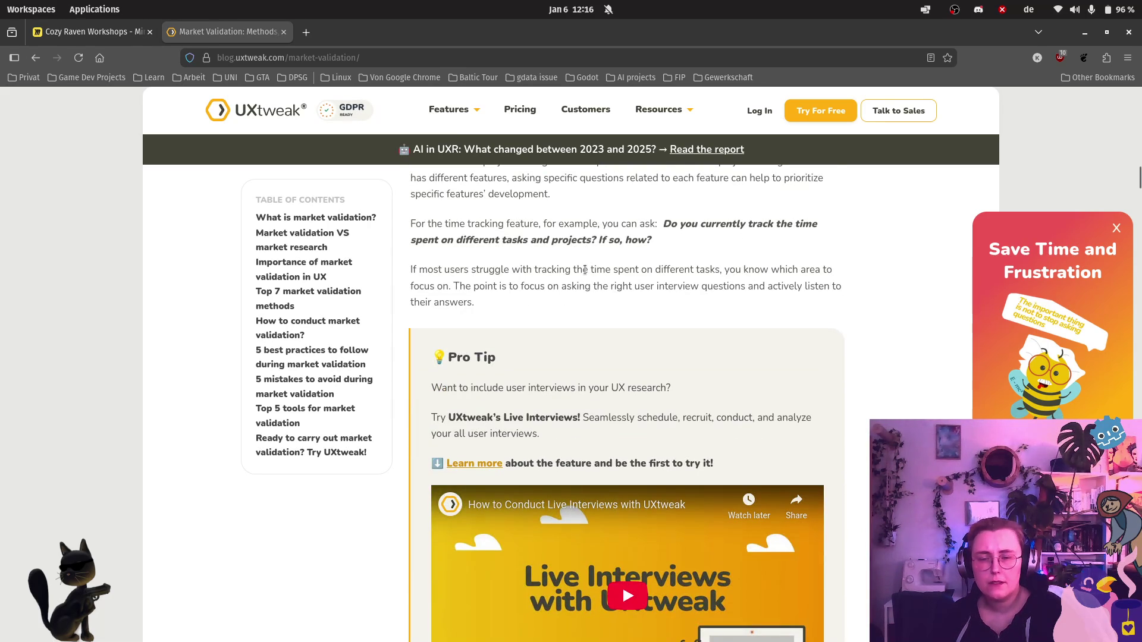
pyautogui.scroll(-4, 585, 269)
pyautogui.scroll(-2, 585, 270)
pyautogui.scroll(-3, 585, 270)
pyautogui.scroll(-1, 584, 269)
pyautogui.scroll(-3, 585, 269)
pyautogui.scroll(-3, 584, 269)
pyautogui.scroll(-1, 585, 270)
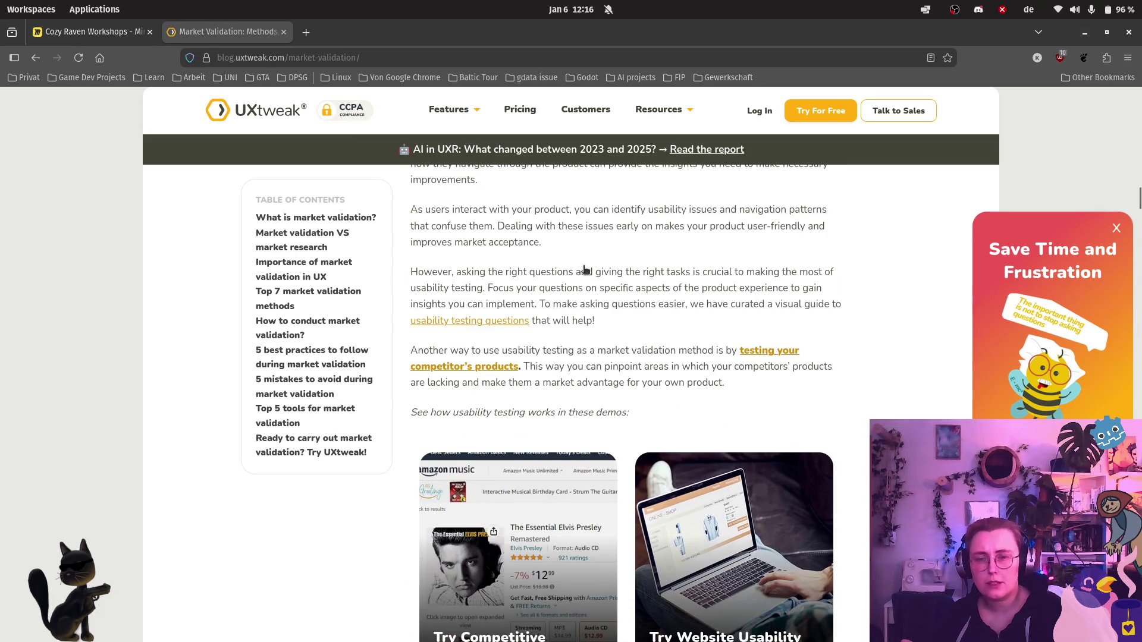
pyautogui.scroll(3, 584, 269)
pyautogui.scroll(-3, 780, 314)
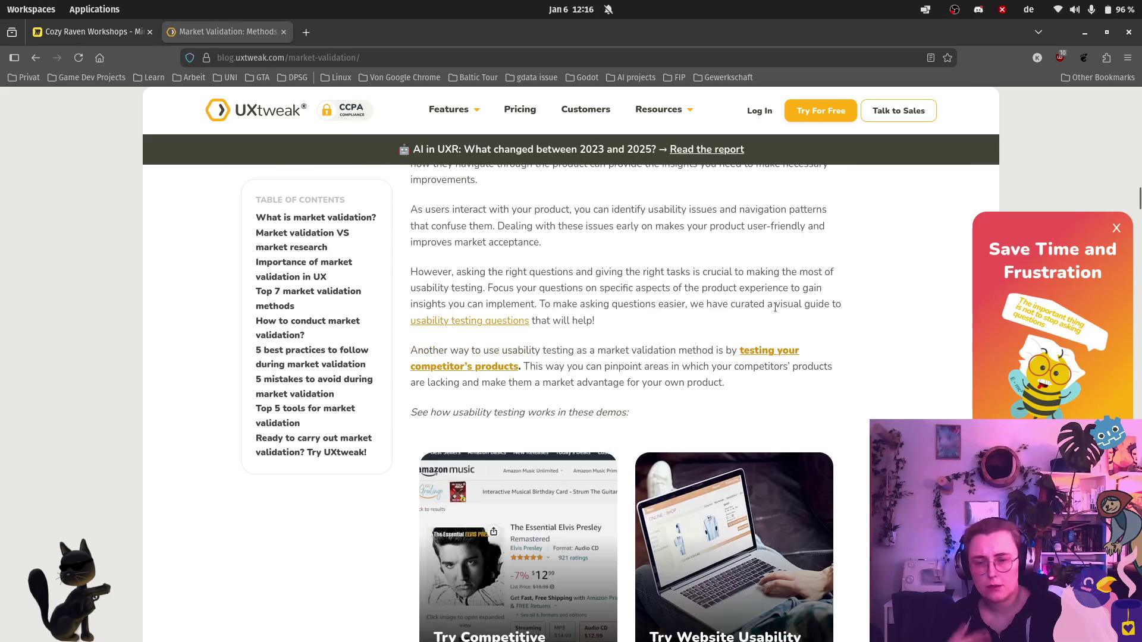
pyautogui.scroll(-3, 774, 294)
pyautogui.scroll(3, 773, 295)
pyautogui.scroll(3, 772, 295)
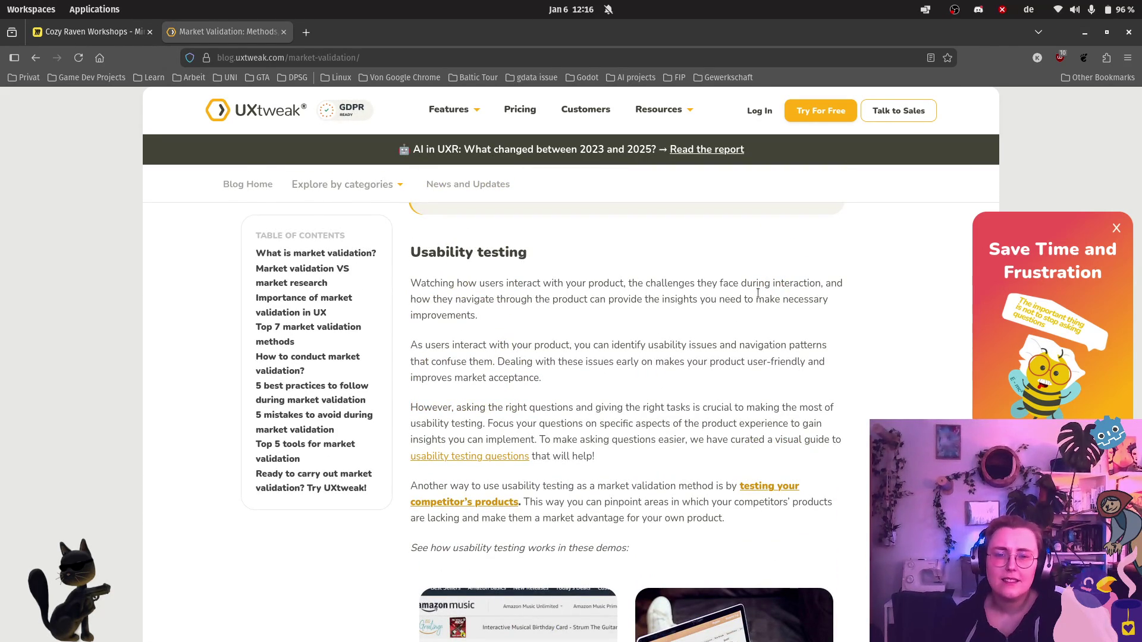
pyautogui.scroll(-5, 759, 294)
pyautogui.scroll(-3, 759, 295)
pyautogui.scroll(-3, 758, 295)
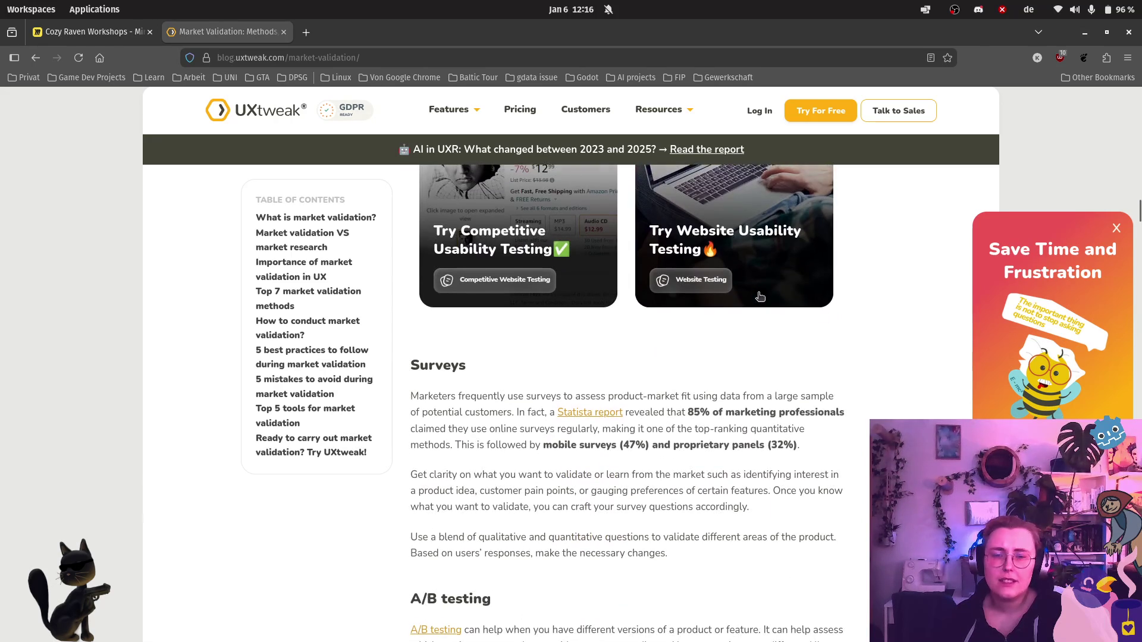
pyautogui.scroll(-1, 759, 294)
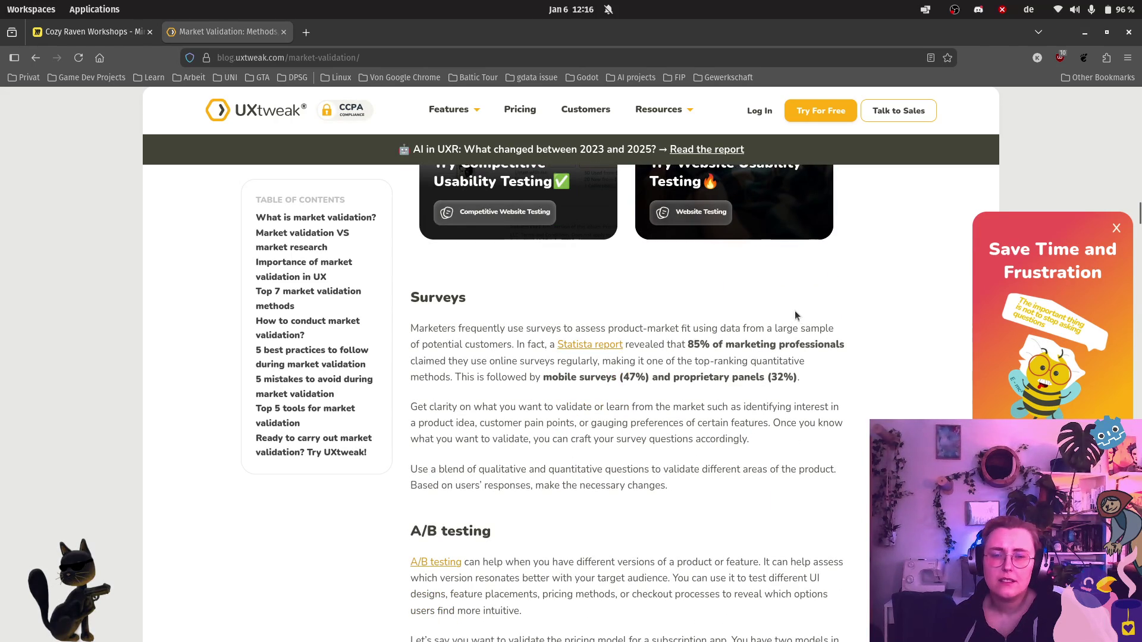
pyautogui.scroll(-2, 793, 309)
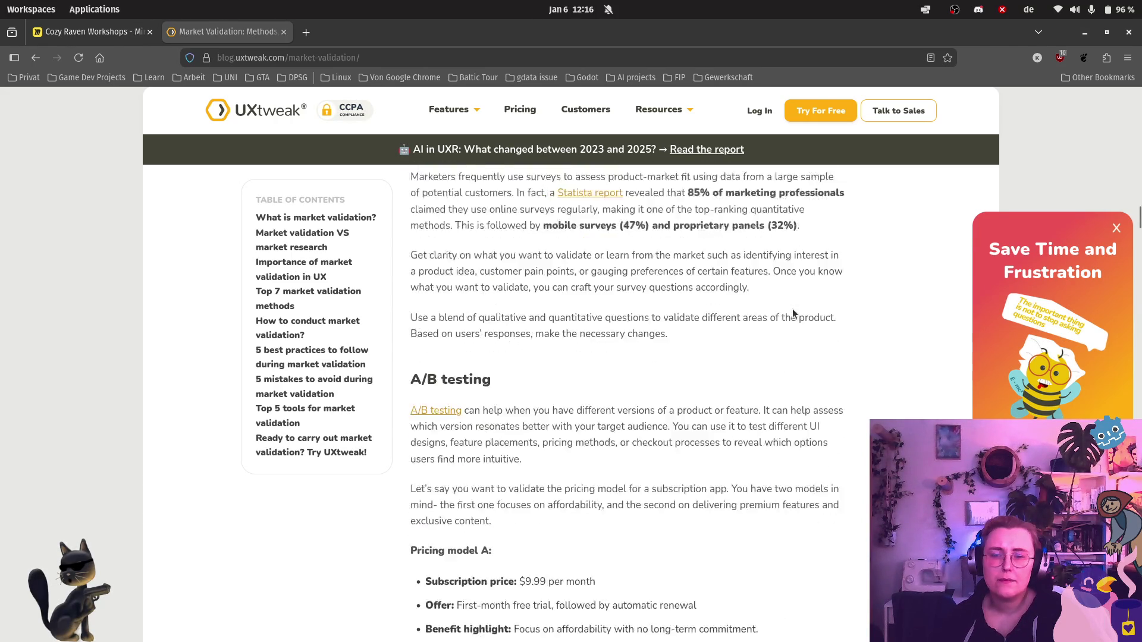
pyautogui.scroll(-2, 792, 309)
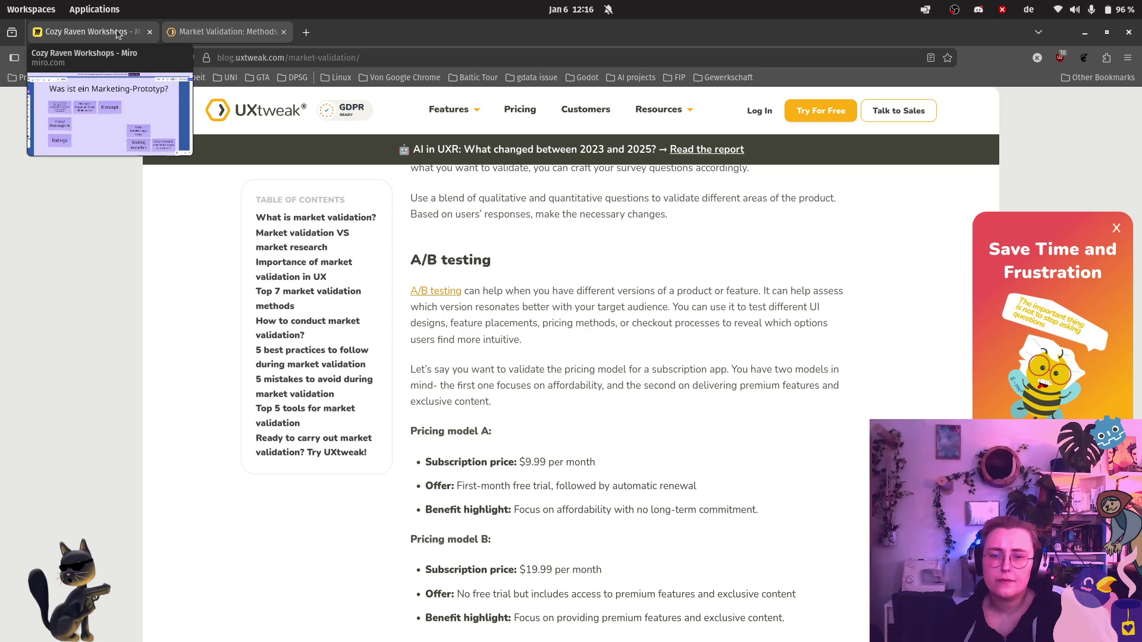
# Step: Switch to the Miro board and place a new purple sticky note in the Marketing-Prototyp frame
pyautogui.click(84, 31)
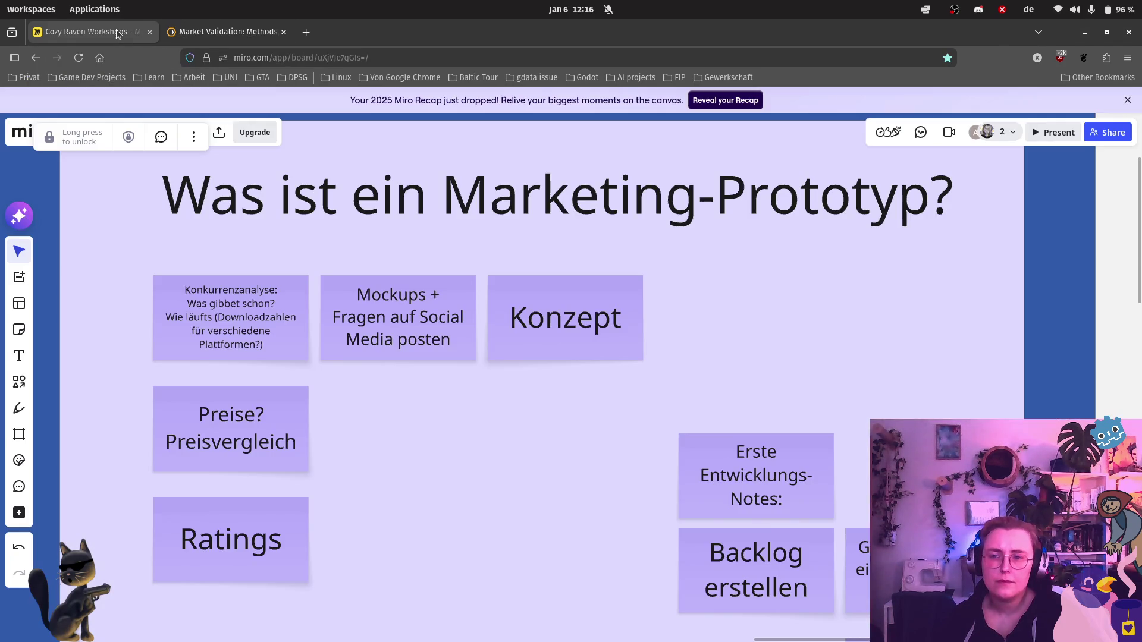
pyautogui.click(19, 330)
pyautogui.click(97, 348)
pyautogui.click(379, 409)
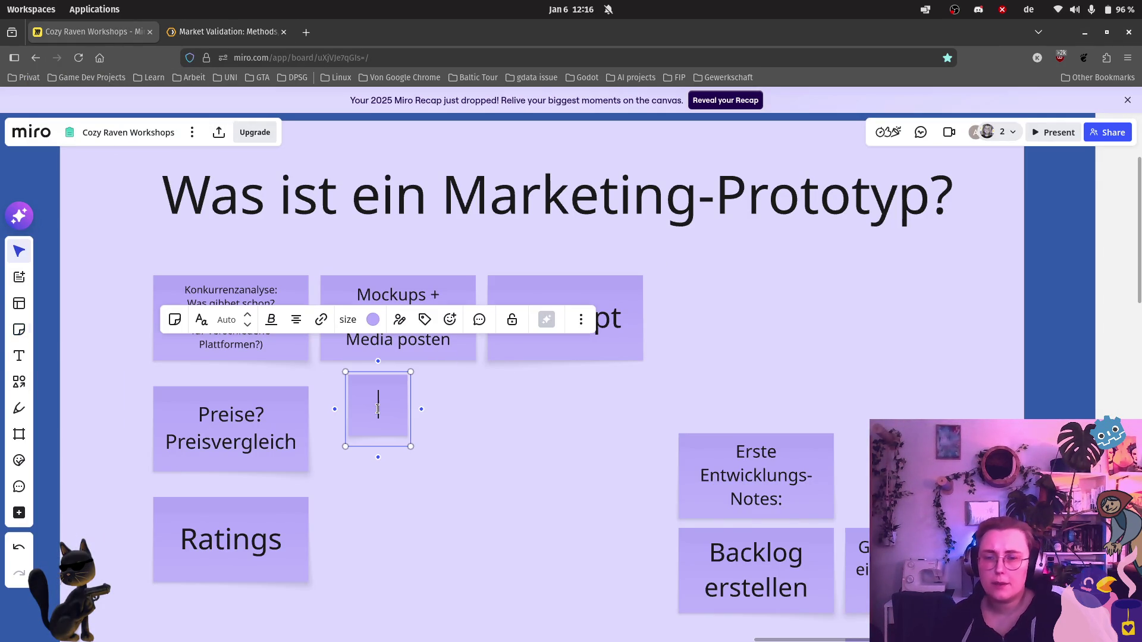
pyautogui.write('A/B Tests')
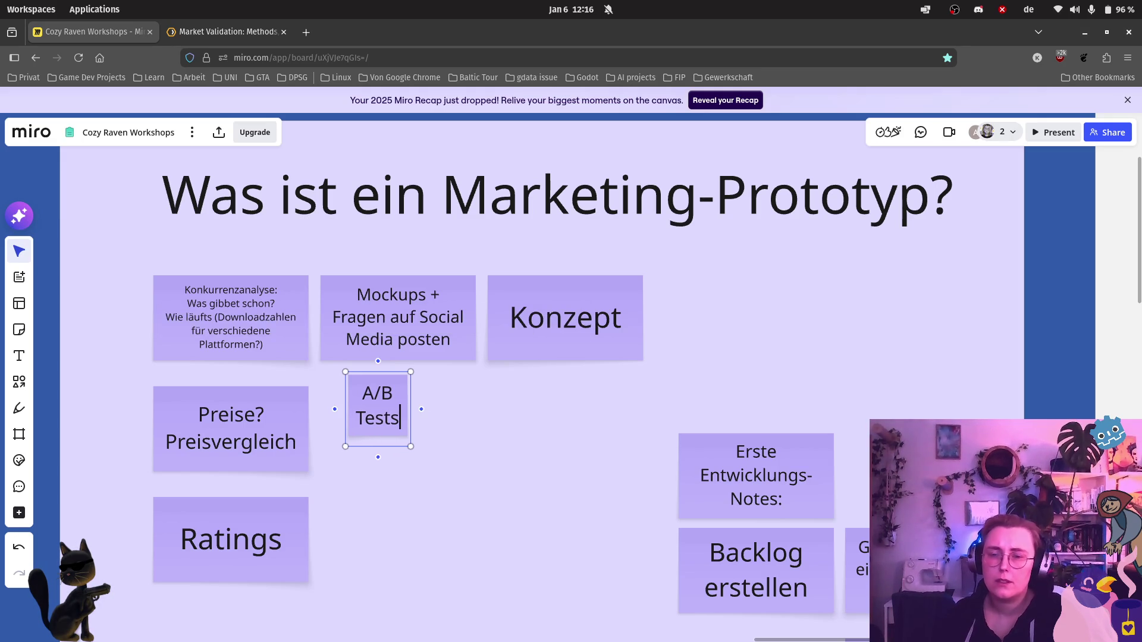
# Step: Label the note 'A/B Tests', set it beside Preise? Preisvergleich, and return to the article
pyautogui.click(517, 467)
pyautogui.moveTo(378, 411); pyautogui.dragTo(361, 424)
pyautogui.click(474, 455)
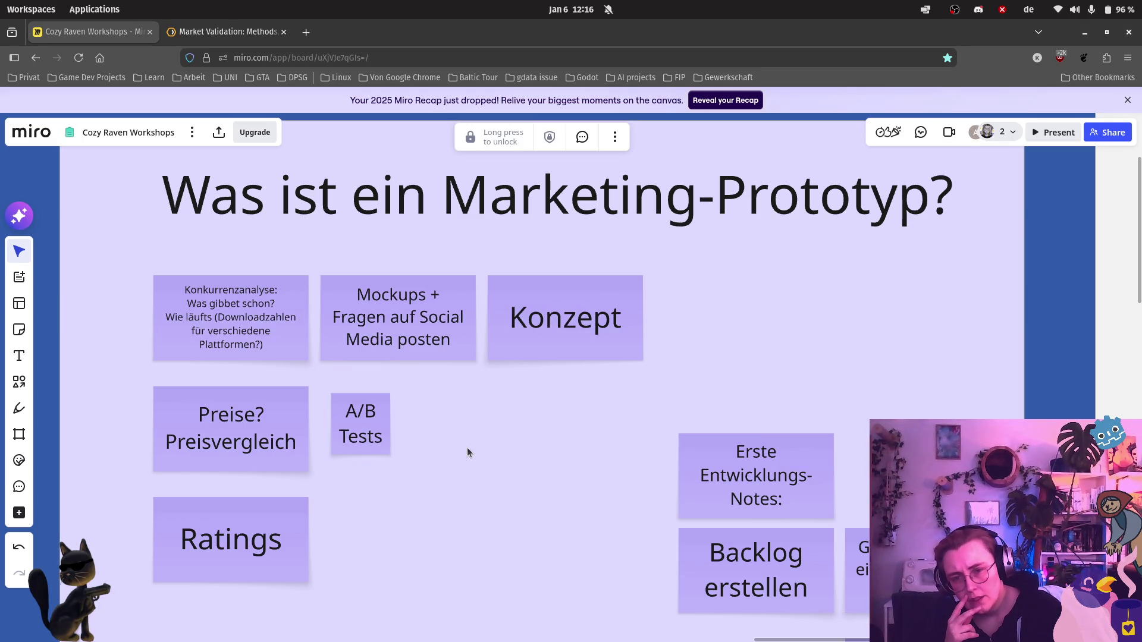
pyautogui.click(228, 31)
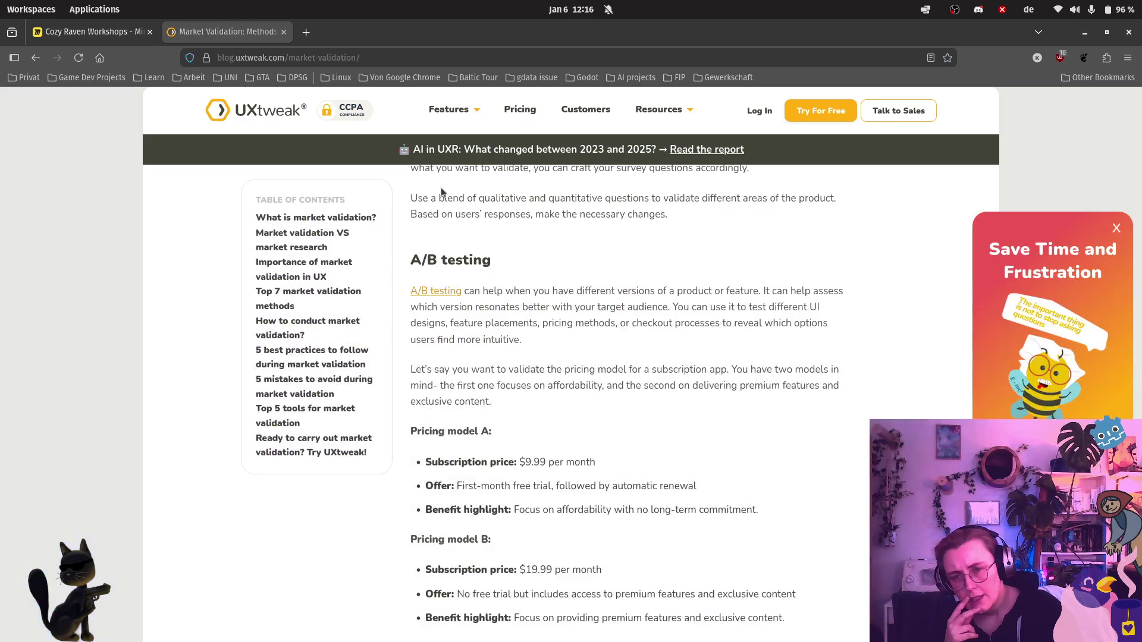
pyautogui.scroll(8, 693, 389)
pyautogui.scroll(5, 678, 389)
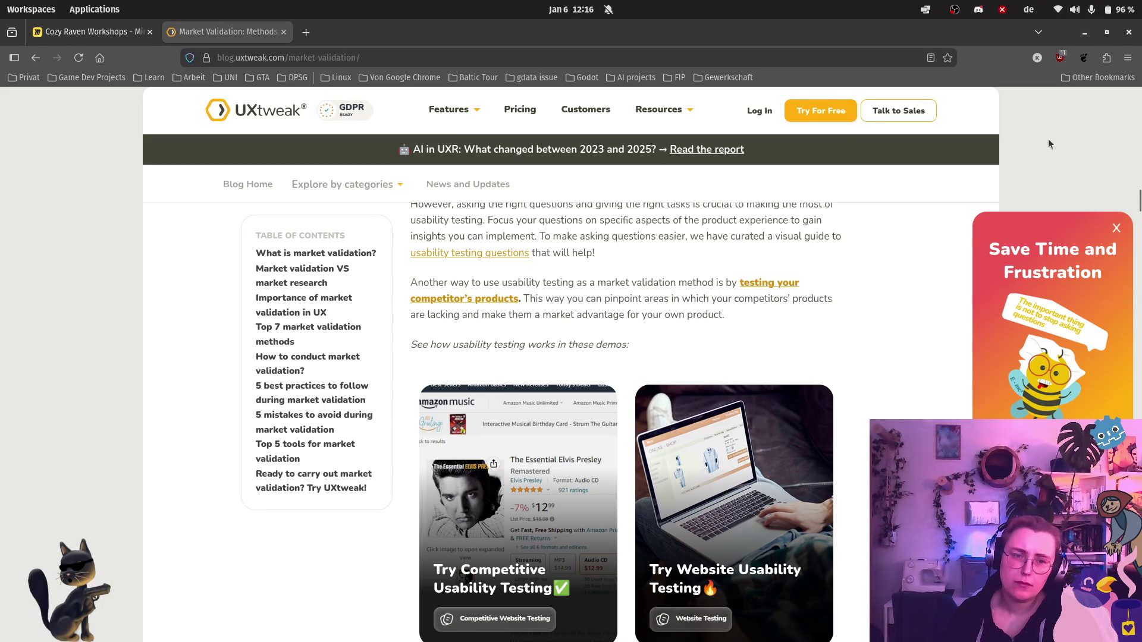
pyautogui.click(1117, 228)
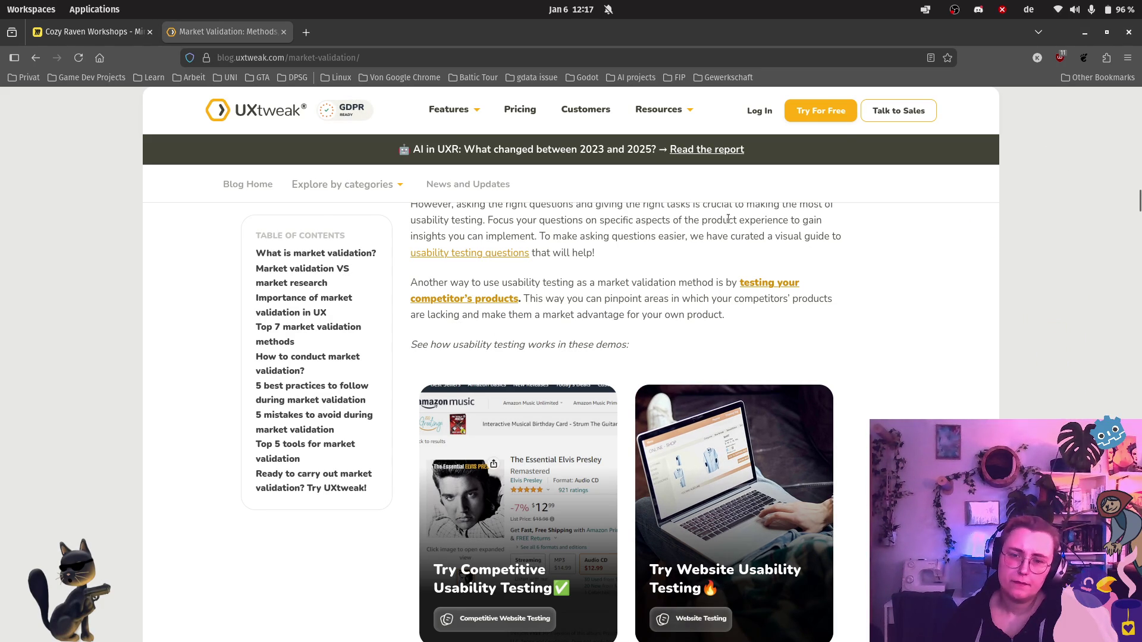
pyautogui.scroll(-5, 835, 232)
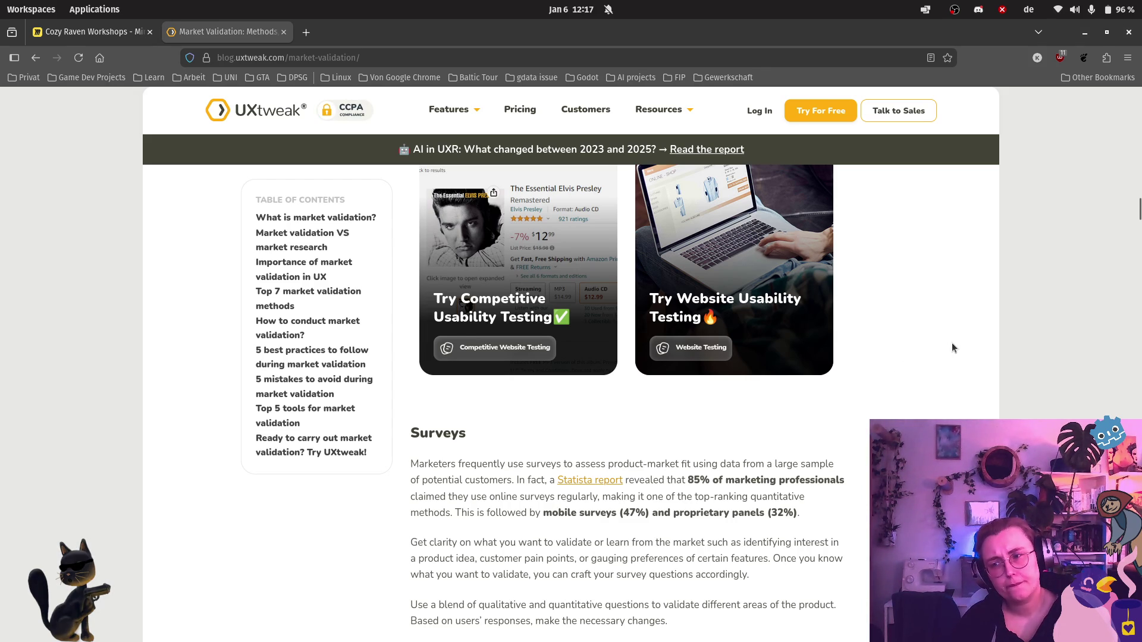
pyautogui.scroll(-1, 952, 343)
pyautogui.scroll(-2, 952, 342)
pyautogui.scroll(-2, 957, 336)
pyautogui.scroll(-1, 957, 335)
pyautogui.scroll(-1, 956, 335)
pyautogui.scroll(-2, 956, 335)
pyautogui.scroll(-2, 956, 335)
pyautogui.scroll(-1, 957, 333)
pyautogui.scroll(-1, 959, 327)
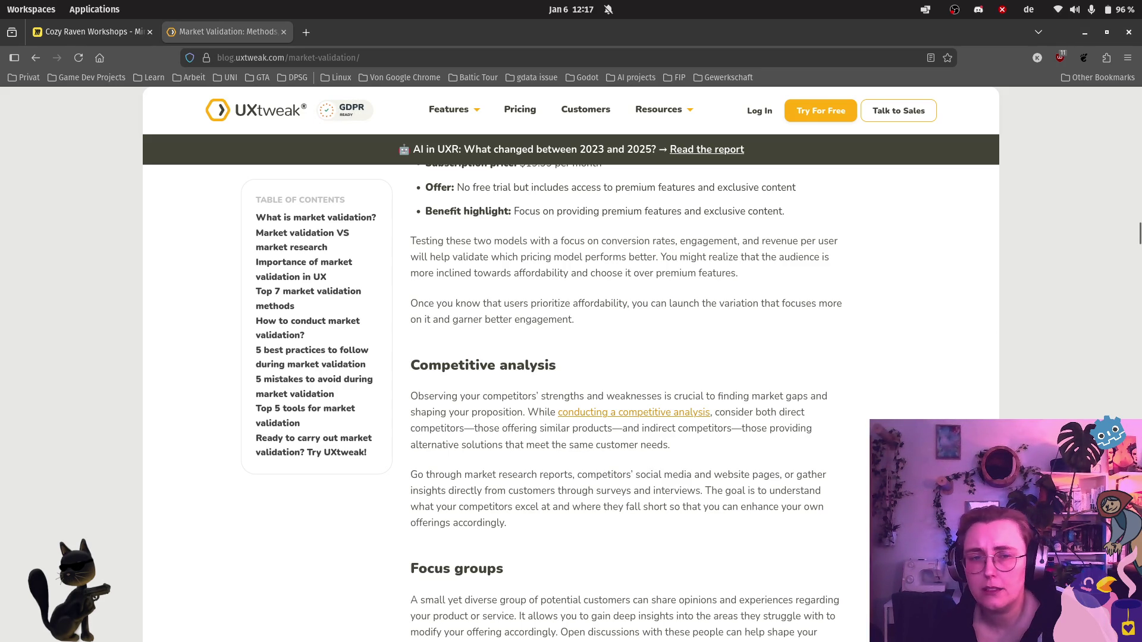
pyautogui.scroll(-3, 625, 402)
pyautogui.scroll(-2, 625, 401)
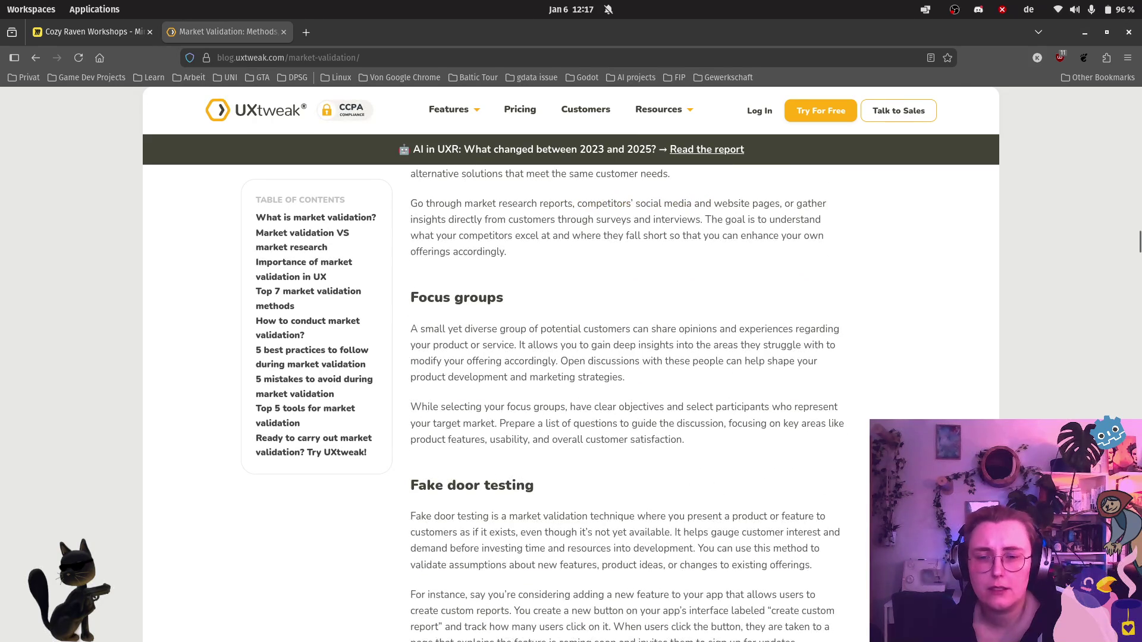
pyautogui.scroll(-3, 625, 402)
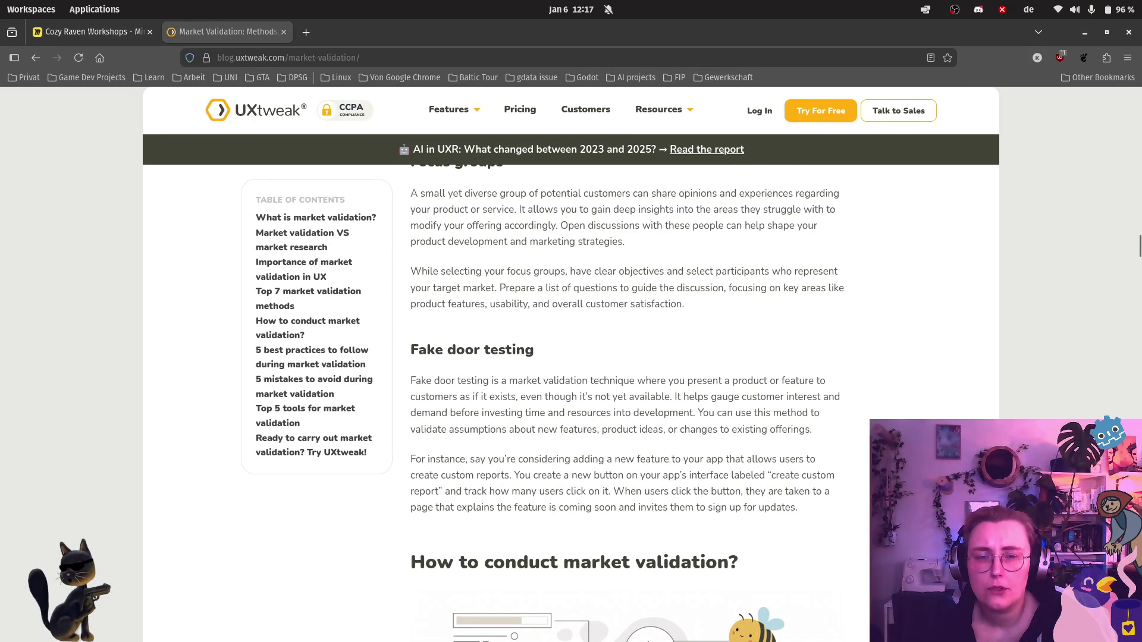
pyautogui.moveTo(411, 348); pyautogui.dragTo(626, 413)
pyautogui.click(614, 408)
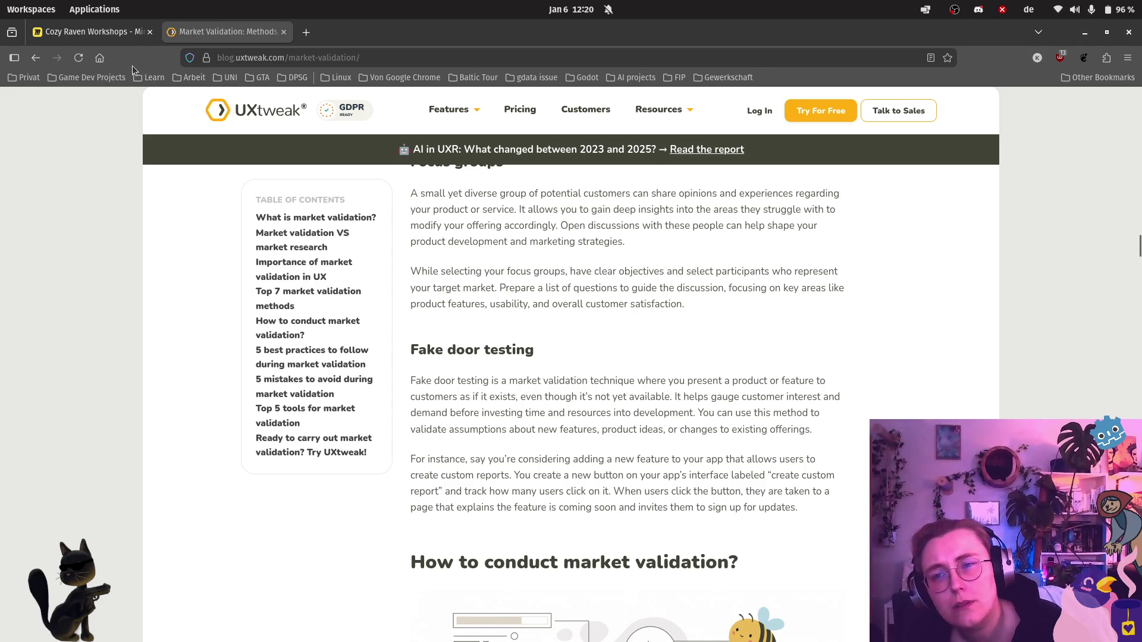
pyautogui.click(90, 31)
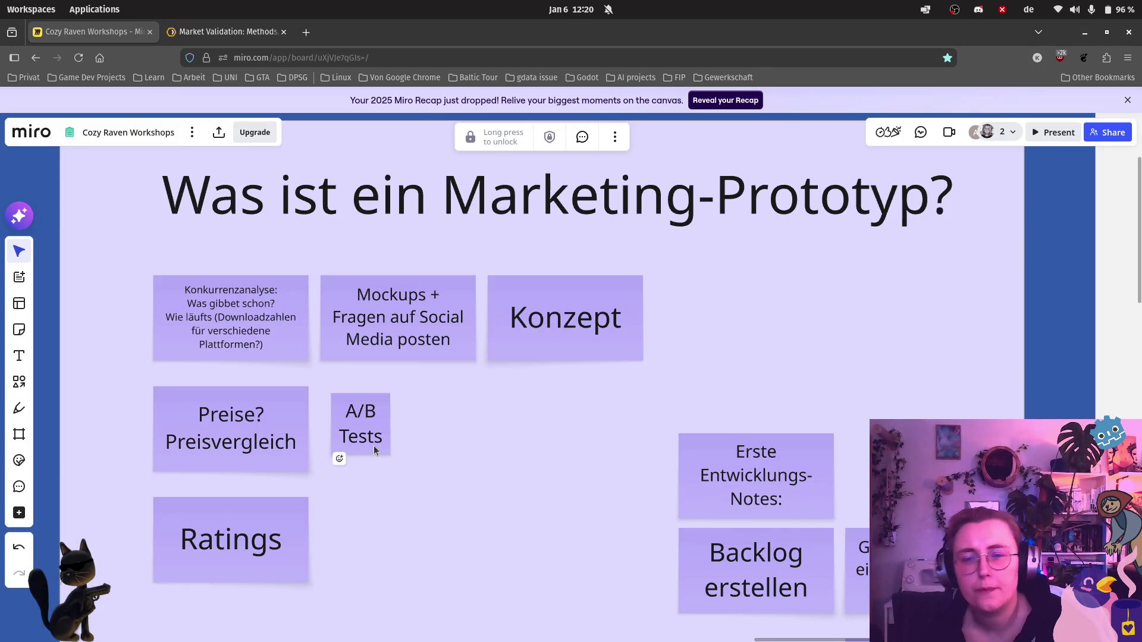
# Step: Duplicate the A/B Tests sticky note and start editing the copy's wording
pyautogui.click(360, 427)
pyautogui.hotkey('ctrl', 'd')
pyautogui.doubleClick(433, 436)
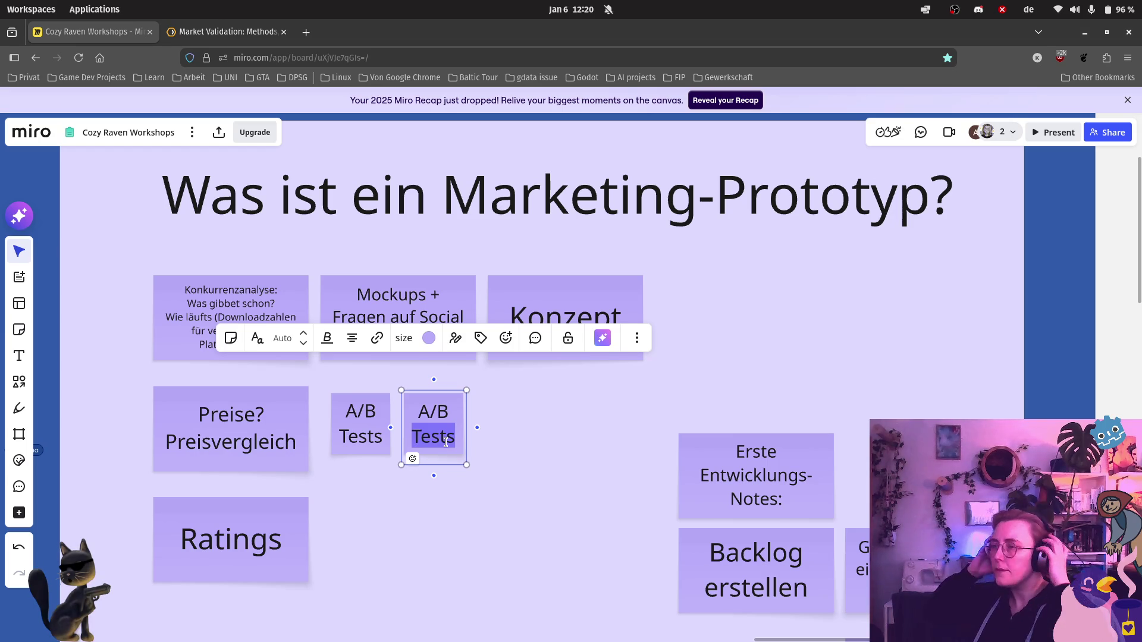
pyautogui.moveTo(3, 321)
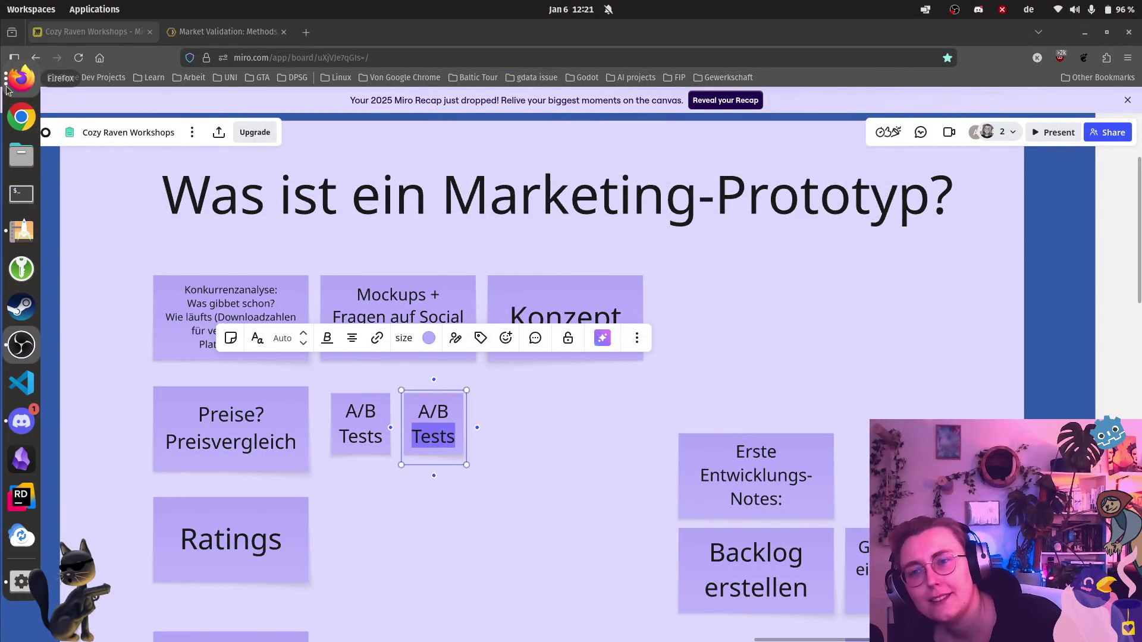
pyautogui.moveTo(4, 89)
pyautogui.click(22, 79)
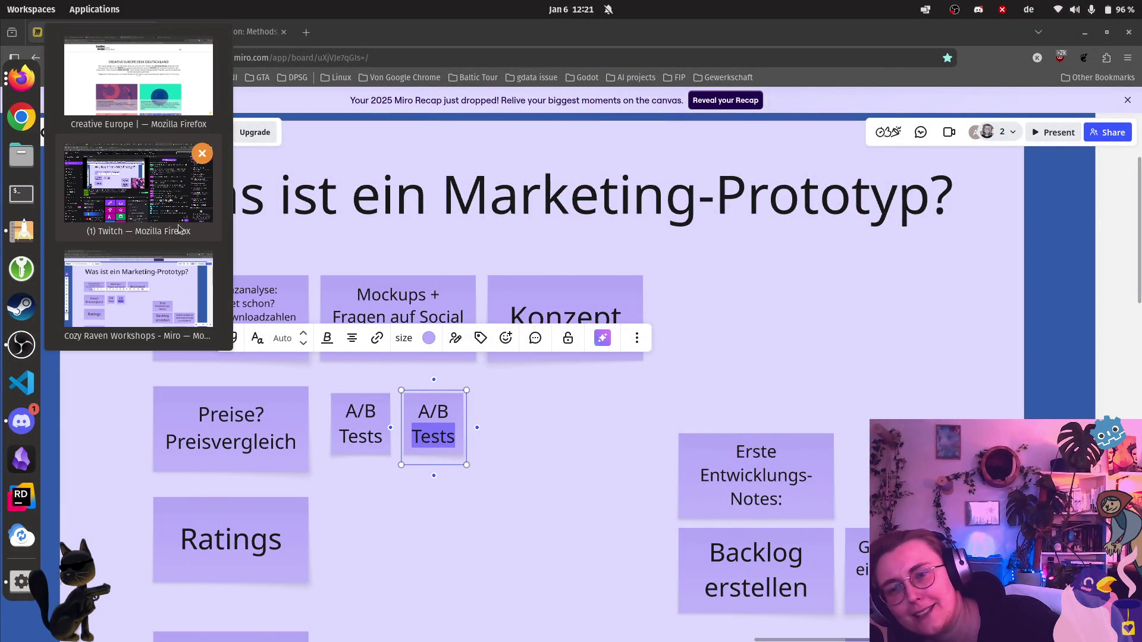
pyautogui.click(130, 278)
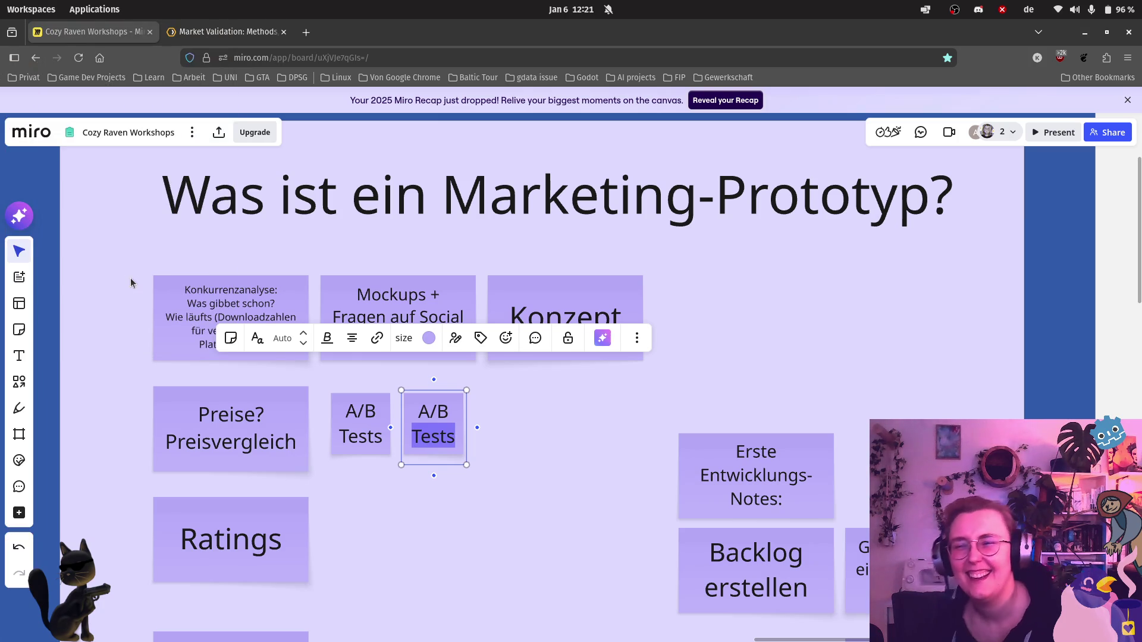
pyautogui.click(21, 78)
pyautogui.click(119, 81)
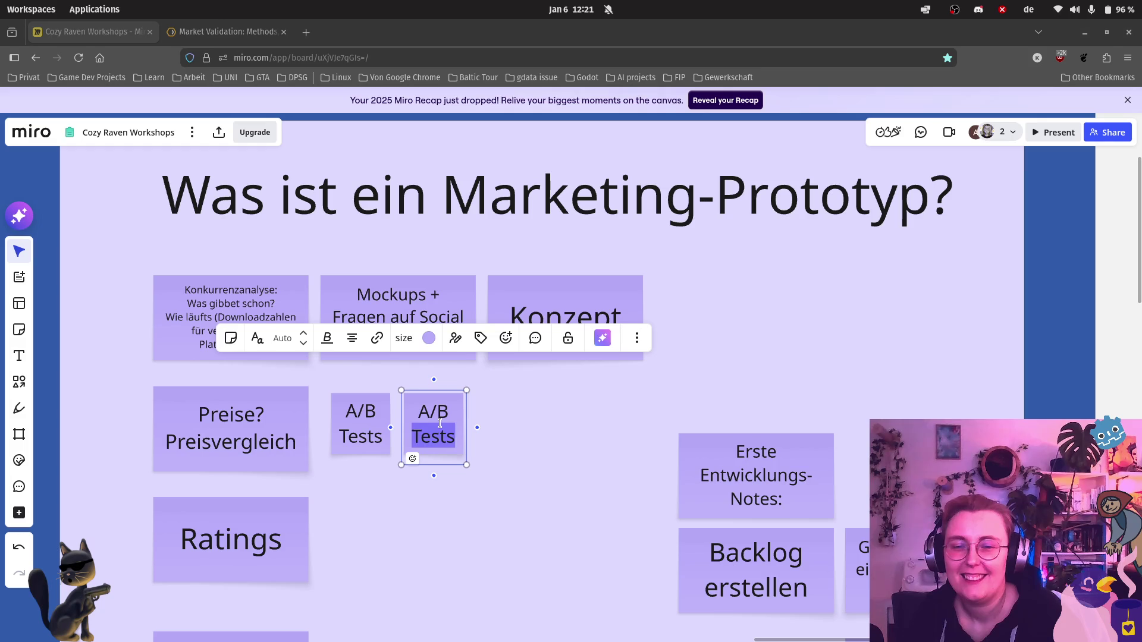
pyautogui.moveTo(416, 413); pyautogui.dragTo(455, 434)
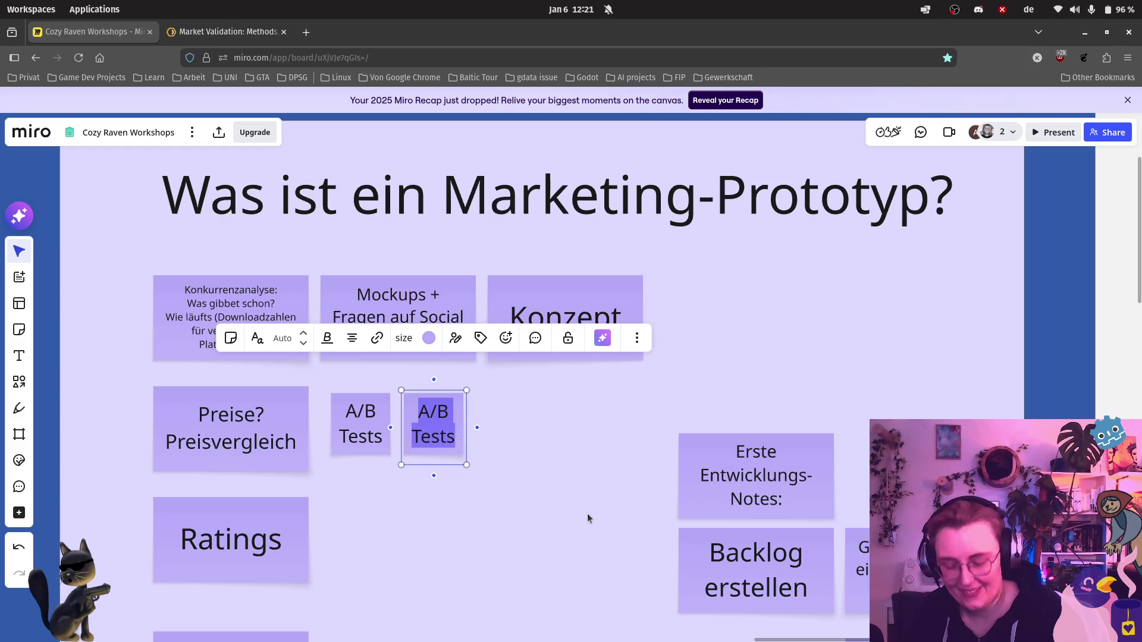
# Step: Clear the copied note's text and widen the empty note beside A/B Tests
pyautogui.press('BackSpace')
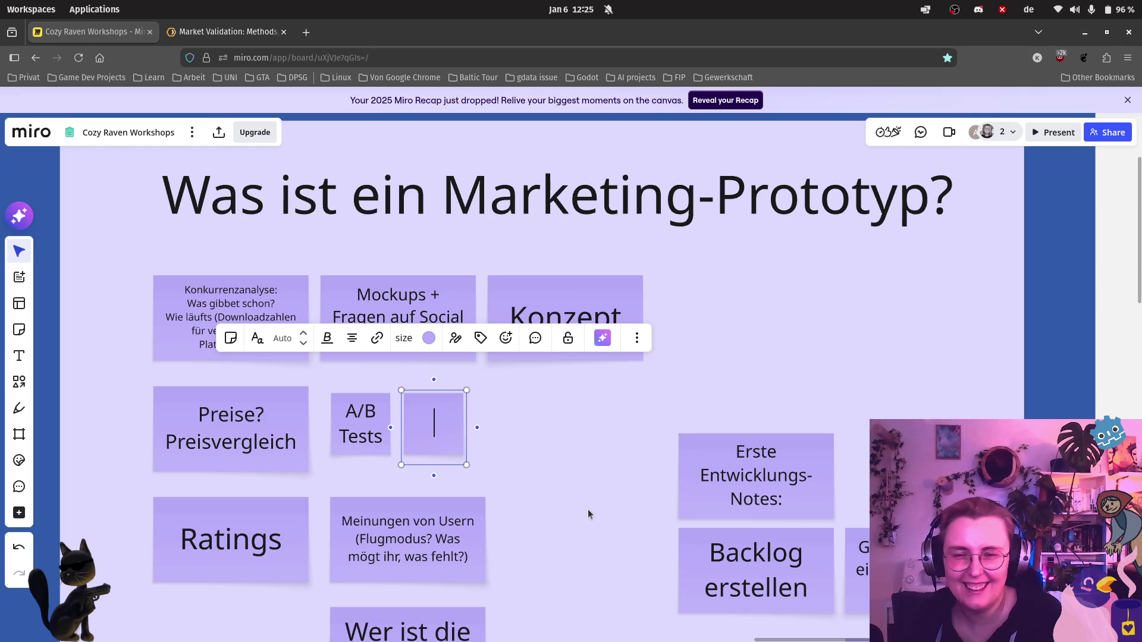
pyautogui.moveTo(464, 424); pyautogui.dragTo(515, 429)
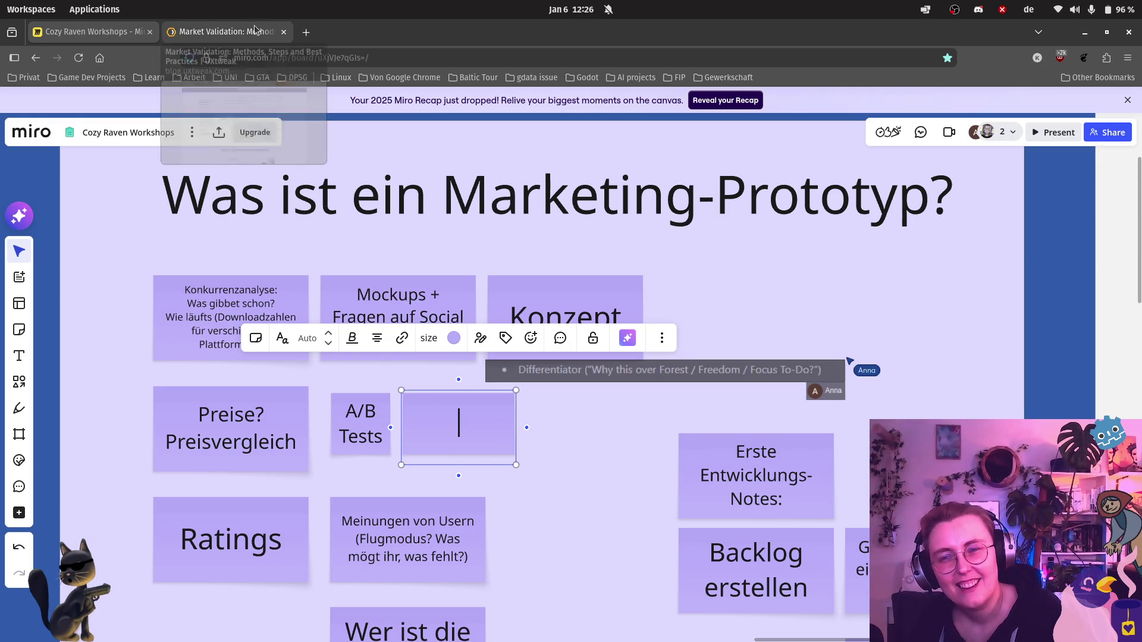
# Step: Switch to the UXtweak market-validation article tab
pyautogui.click(232, 32)
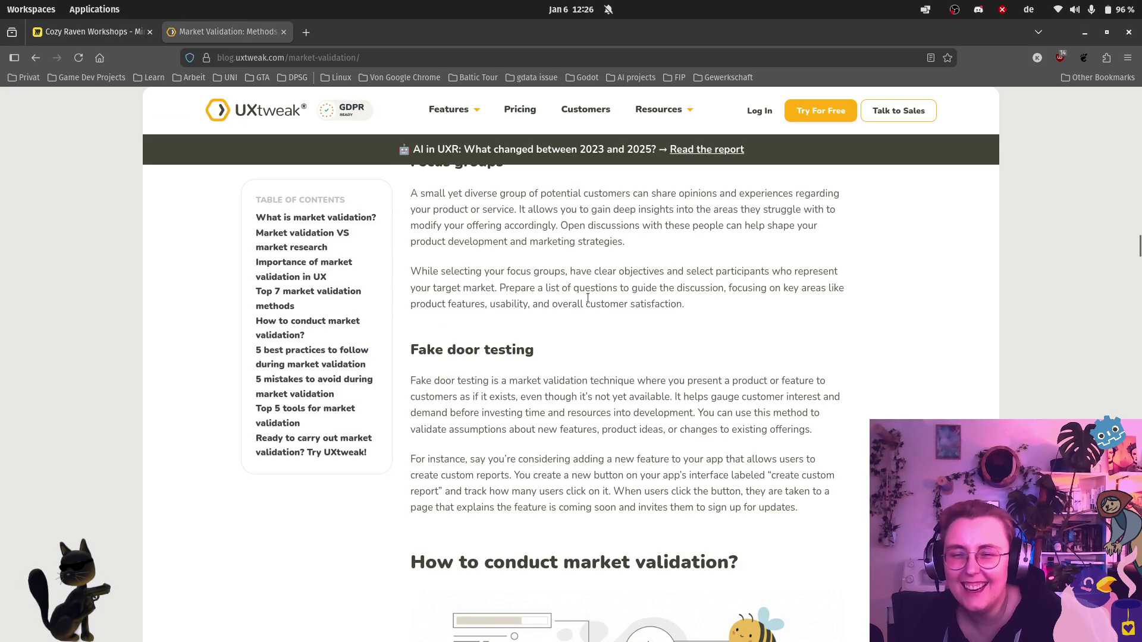
pyautogui.click(86, 32)
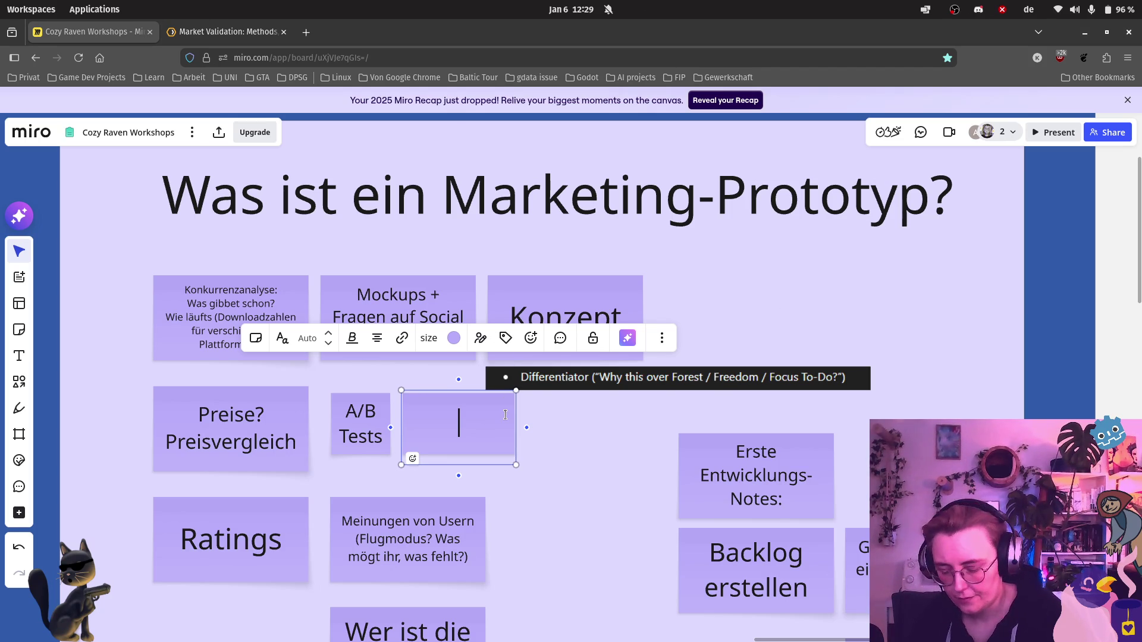
pyautogui.write('Interviews')
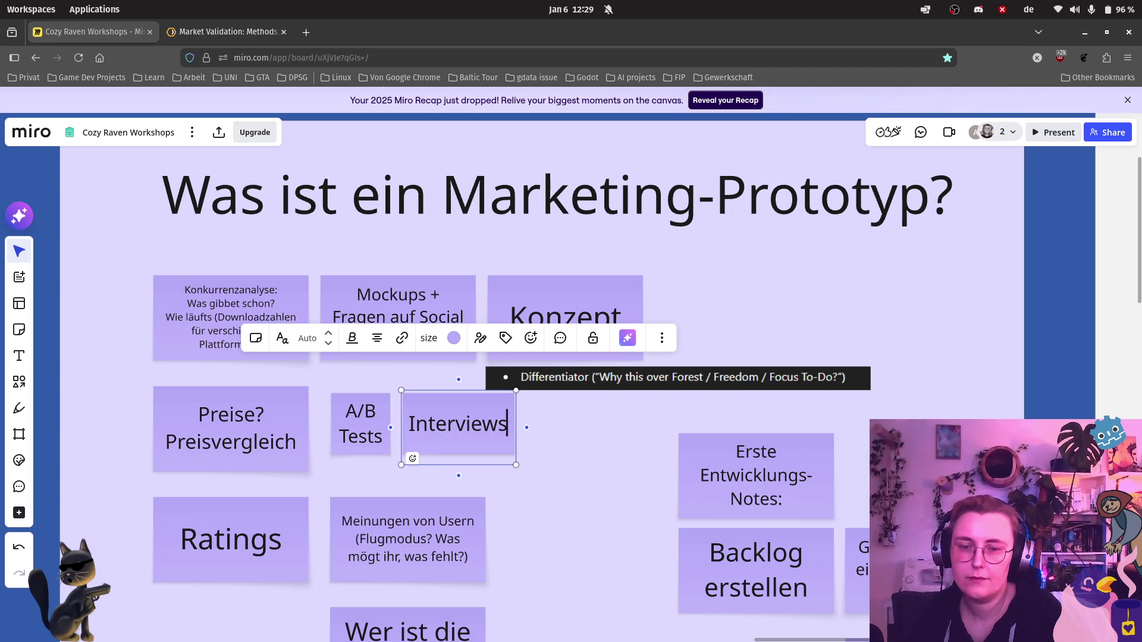
# Step: Finish the 'Interviews' note and move it slightly lower beside A/B Tests
pyautogui.click(578, 538)
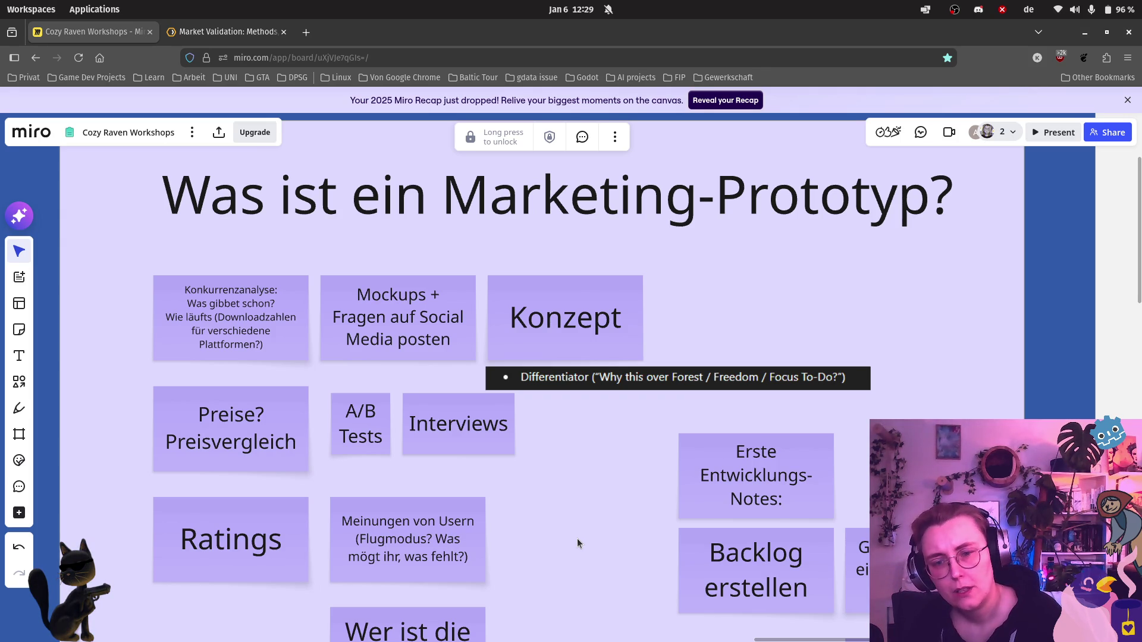
pyautogui.scroll(-1, 537, 428)
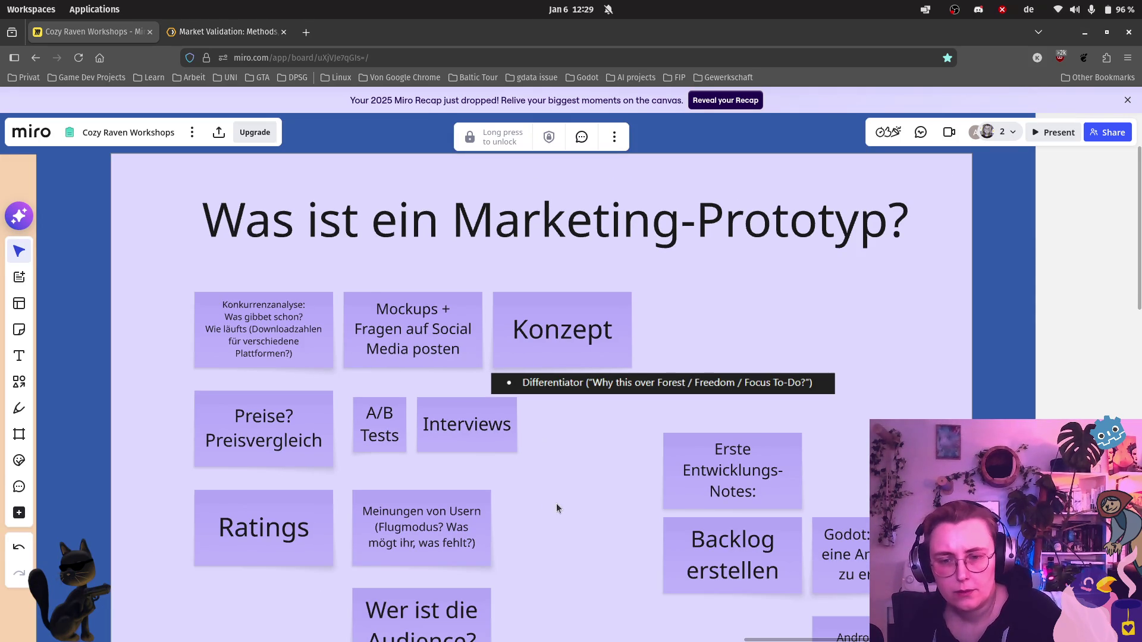
pyautogui.moveTo(446, 440)
pyautogui.mouseDown()
pyautogui.moveTo(445, 493)
pyautogui.moveTo(446, 482)
pyautogui.mouseUp()
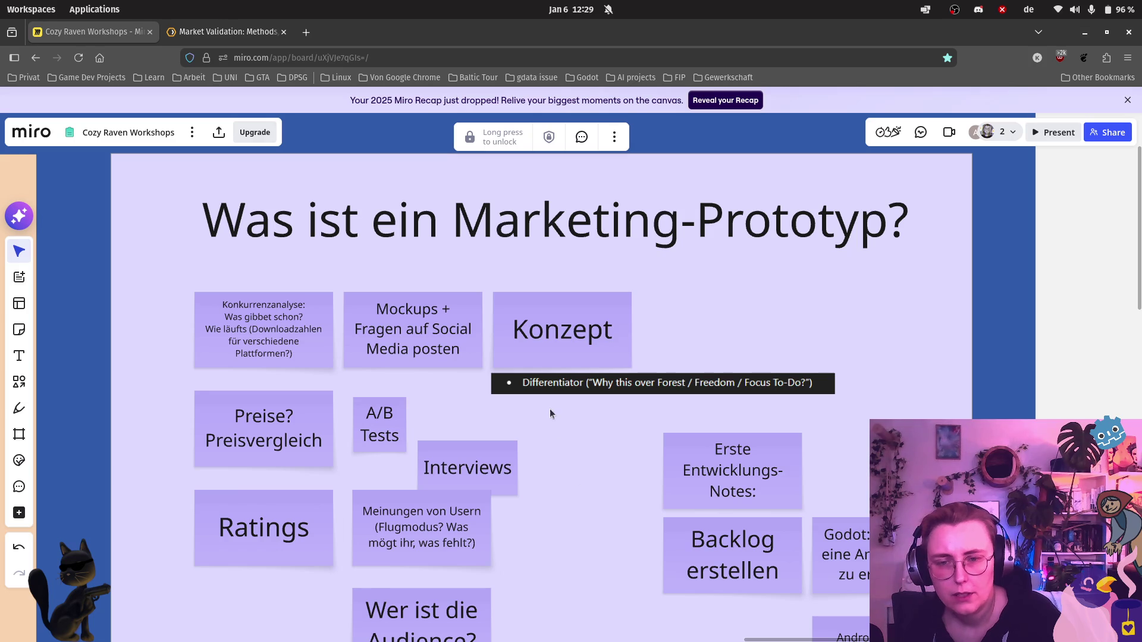
pyautogui.scroll(-2, 542, 454)
pyautogui.scroll(-2, 546, 464)
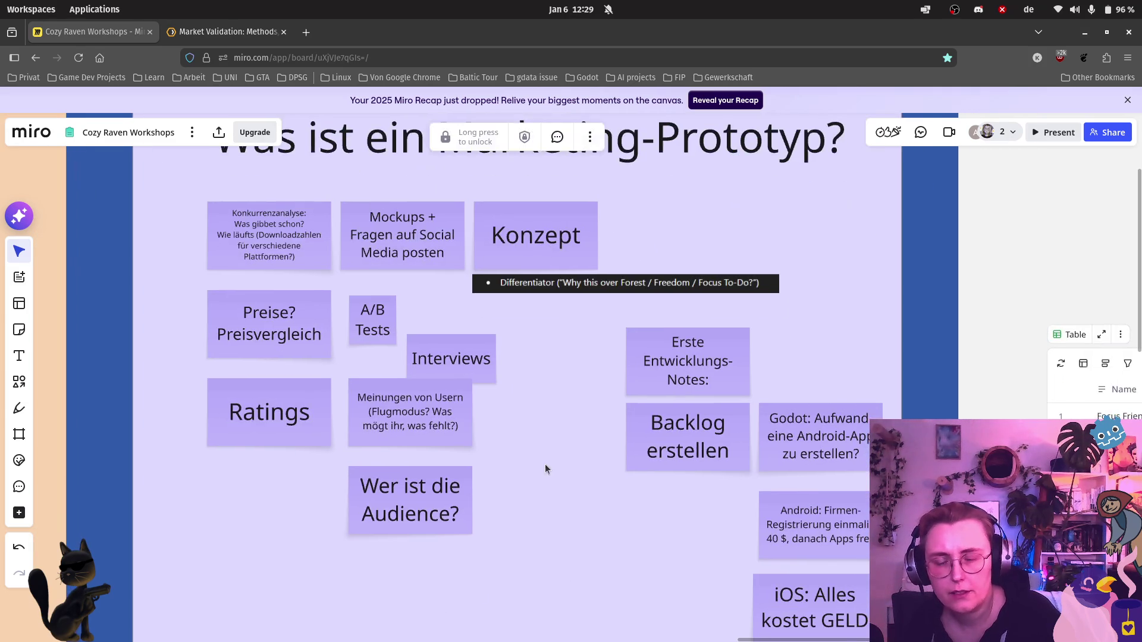
pyautogui.scroll(3, 408, 537)
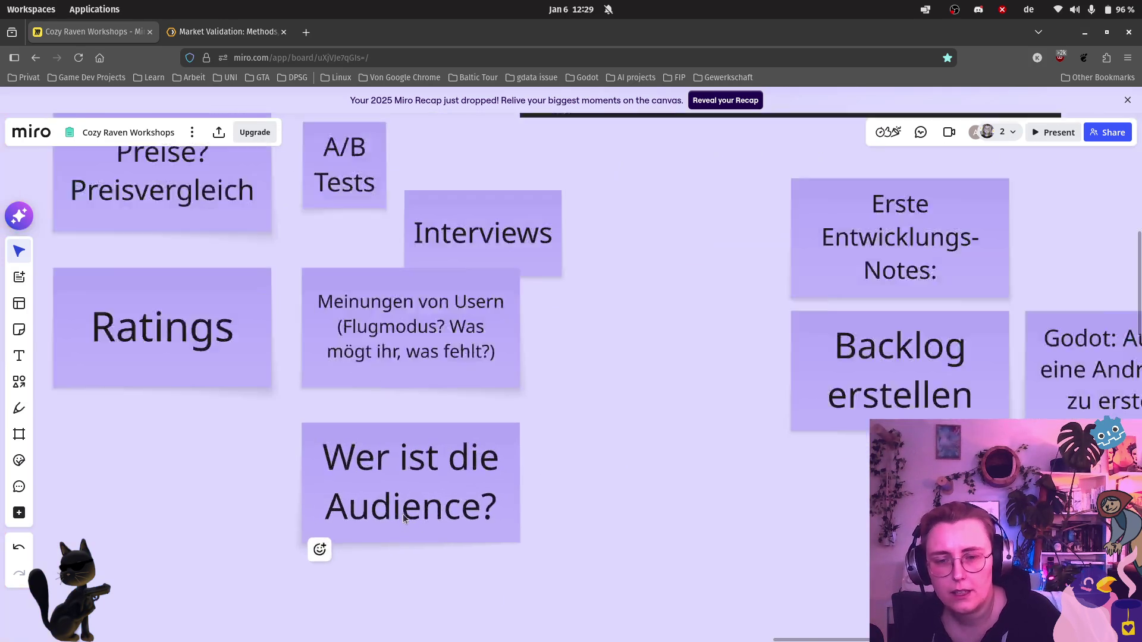
pyautogui.scroll(2, 404, 516)
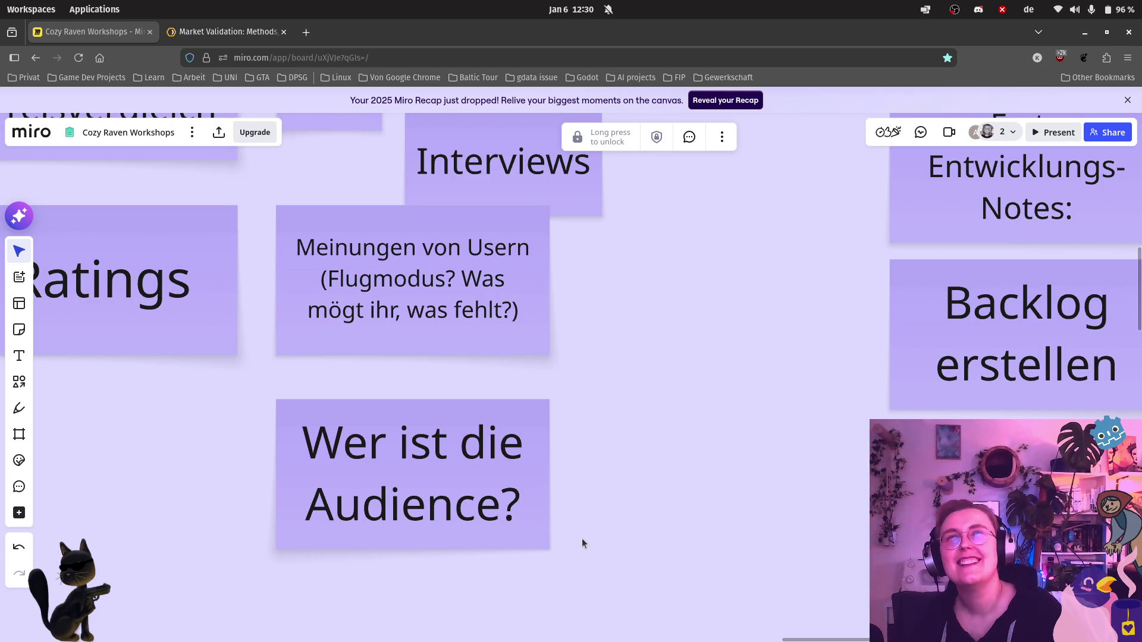
pyautogui.scroll(-5, 581, 537)
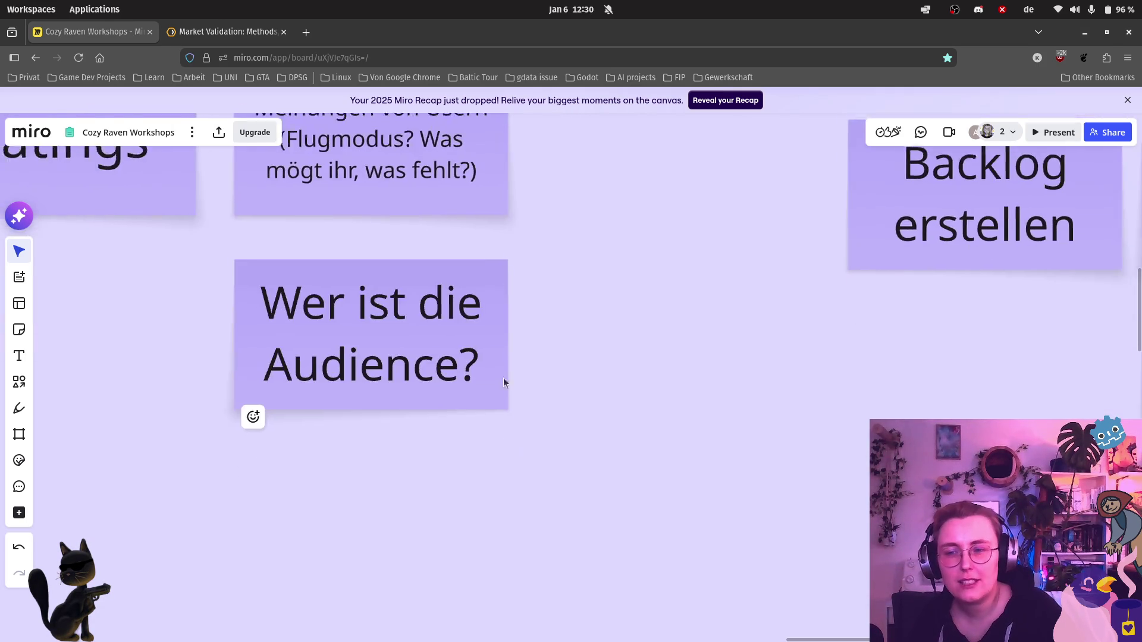
# Step: Place a 'Schüler / Studenten' sticky note below 'Wer ist die Audience?'
pyautogui.click(19, 329)
pyautogui.click(97, 350)
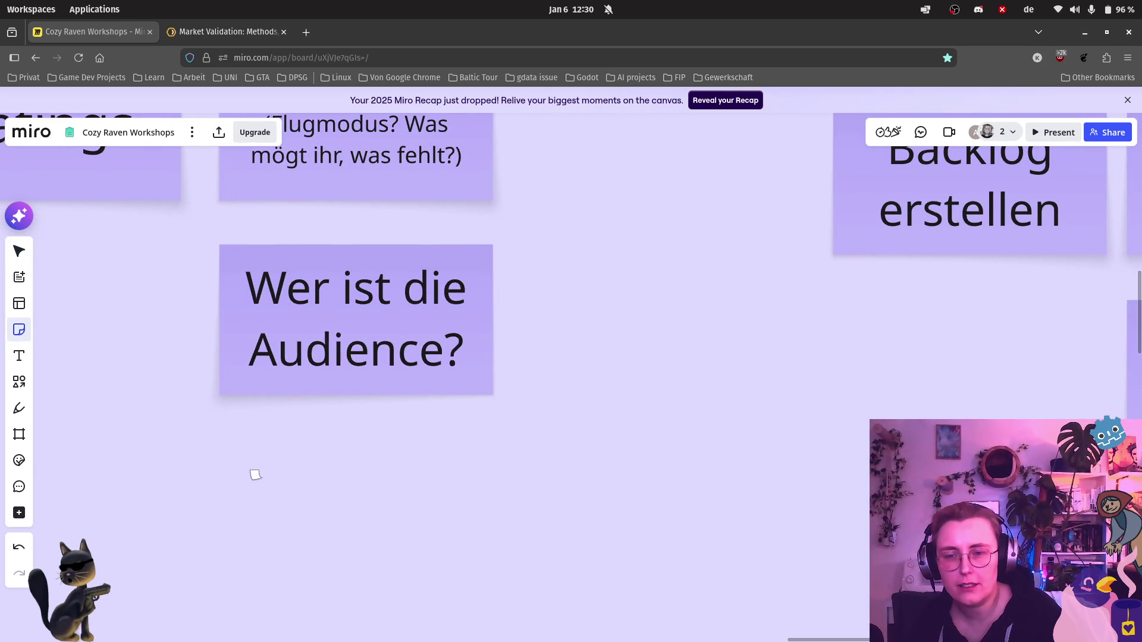
pyautogui.click(255, 476)
pyautogui.write('Schüler / Steu')
pyautogui.press('BackSpace')
pyautogui.write('udenten')
pyautogui.click(376, 563)
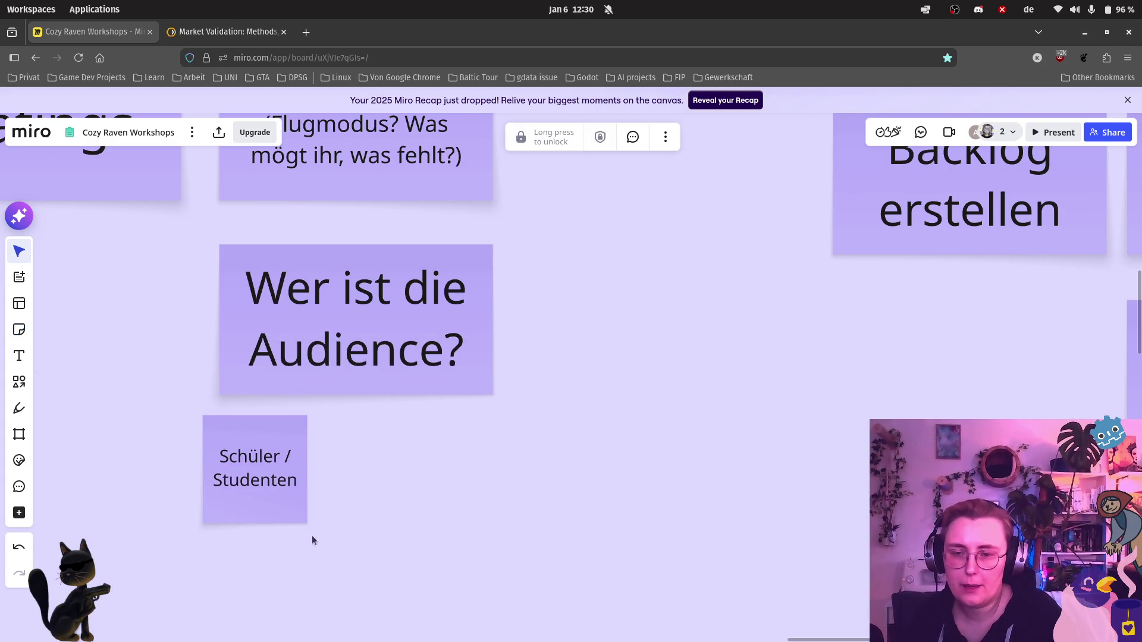
# Step: Duplicate the 'Schüler / Studenten' note and position the copy to its right
pyautogui.click(277, 516)
pyautogui.hotkey('ctrl', 'd')
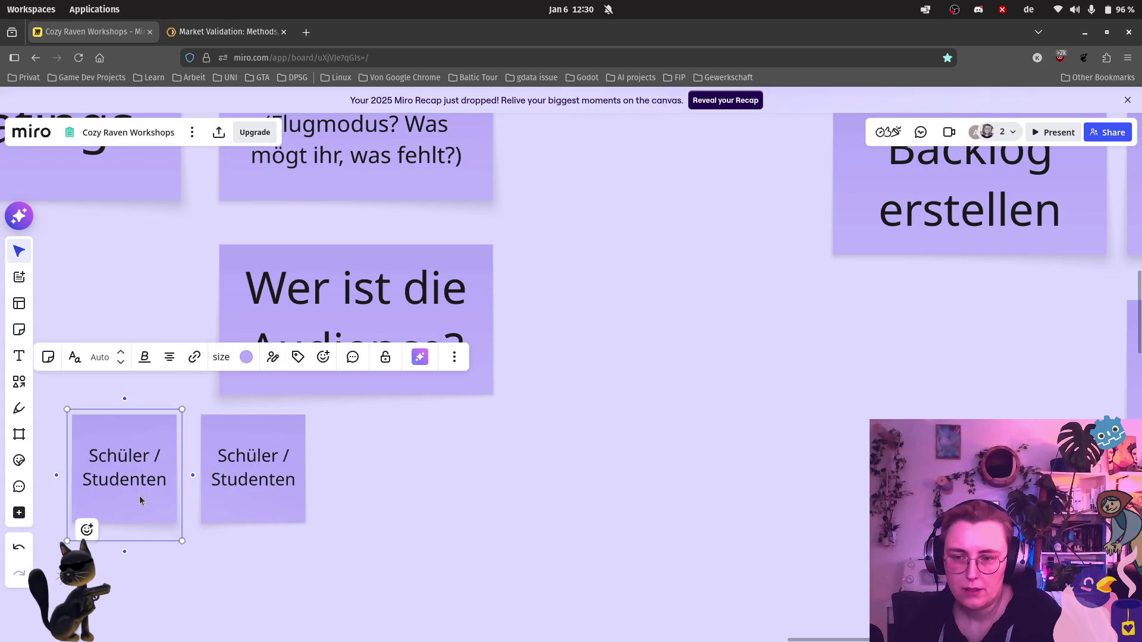
pyautogui.moveTo(139, 496); pyautogui.dragTo(398, 506)
pyautogui.click(268, 490)
pyautogui.moveTo(283, 496); pyautogui.dragTo(308, 497)
pyautogui.click(400, 499)
# Step: Relabel the copy as 'Freelancer / Home Office Arbeiter'
pyautogui.doubleClick(404, 493)
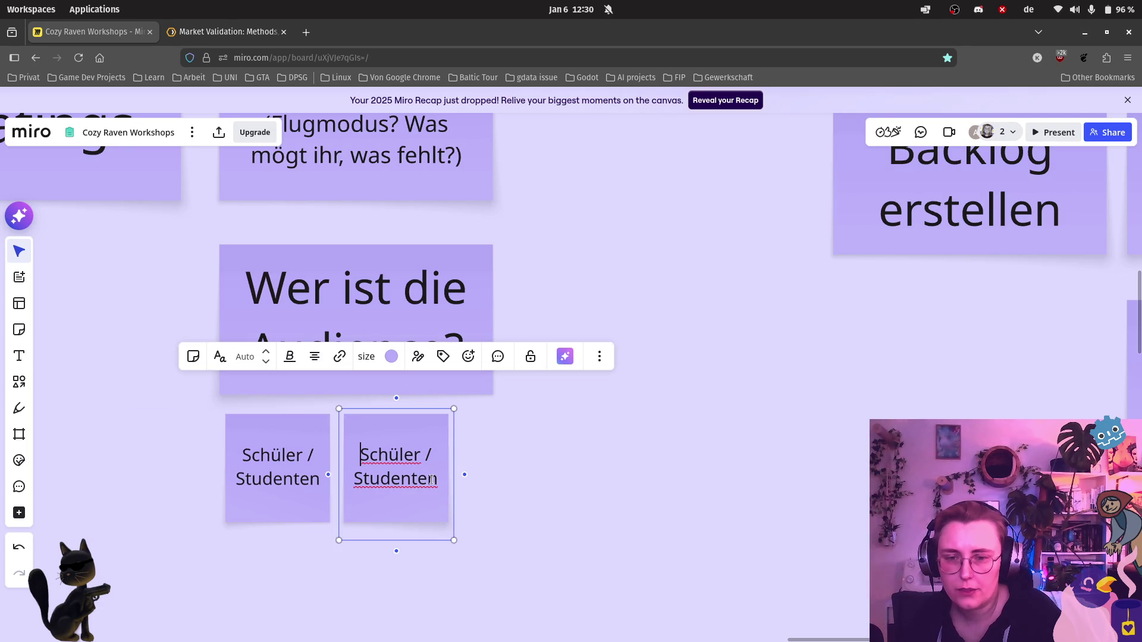
pyautogui.hotkey('ctrl', 'a')
pyautogui.write('Freel')
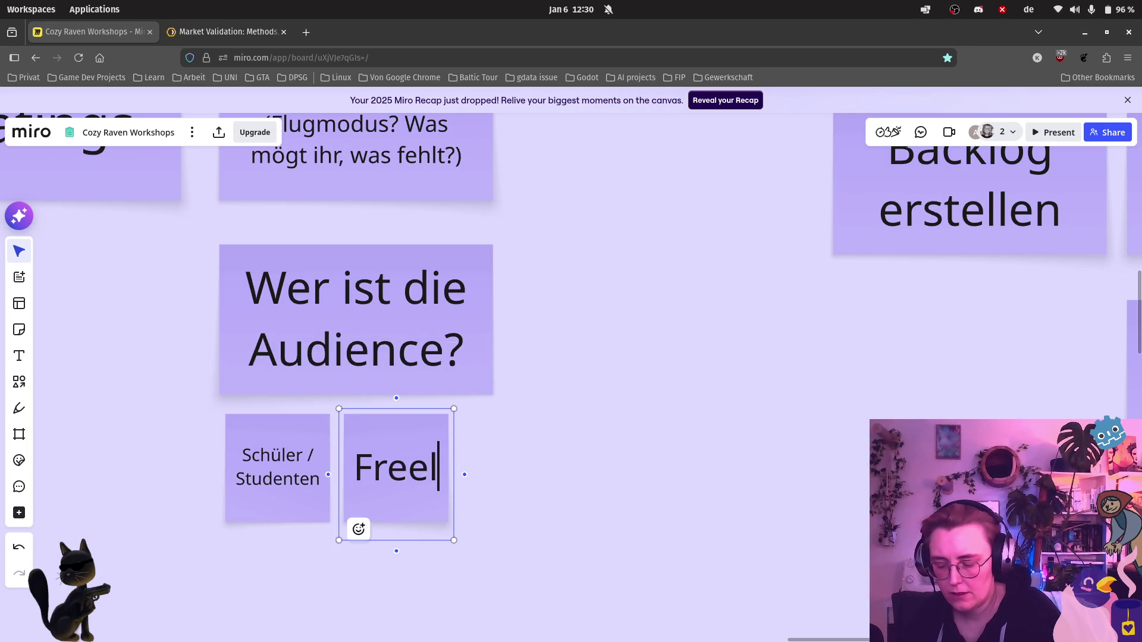
pyautogui.write('ancer / Homew')
pyautogui.press('BackSpace')
pyautogui.write('O')
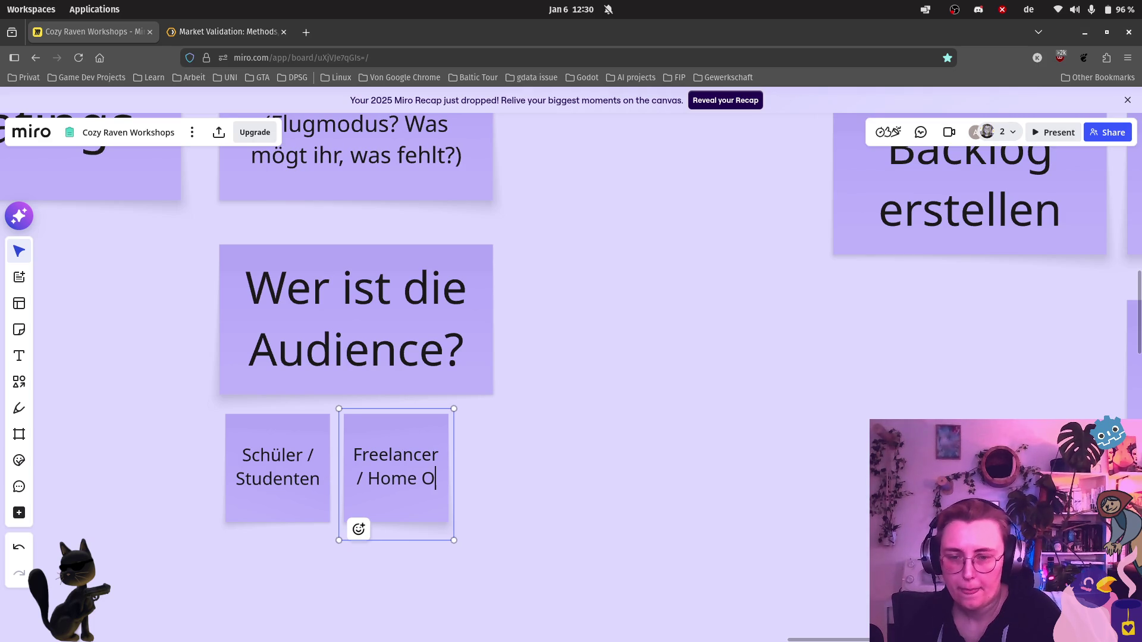
pyautogui.write('ffice Arbeiter')
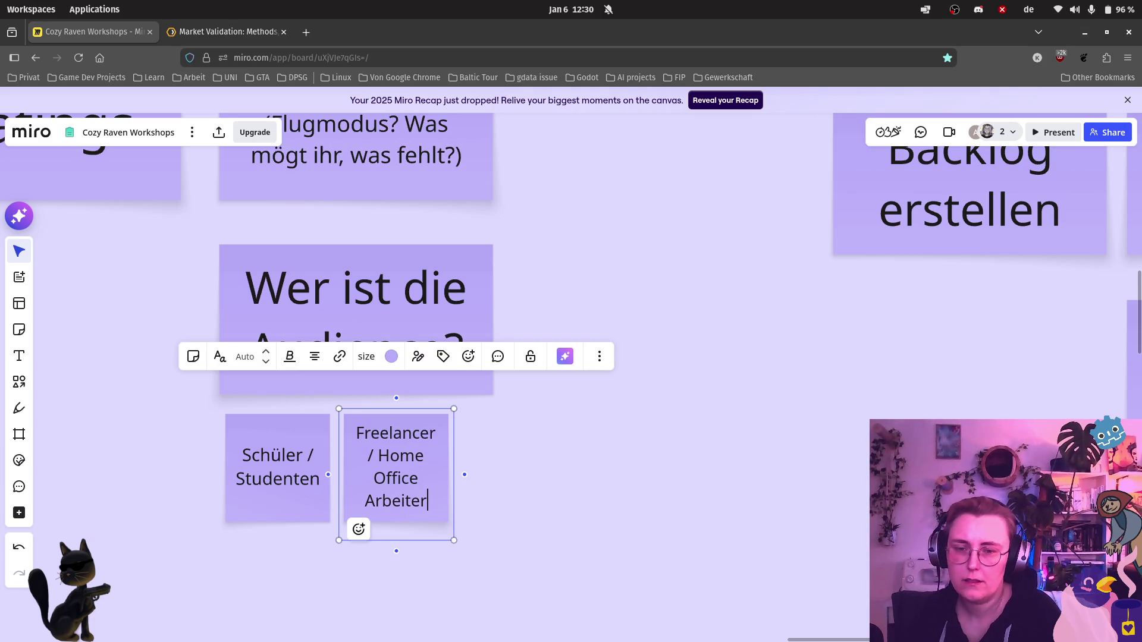
pyautogui.click(537, 460)
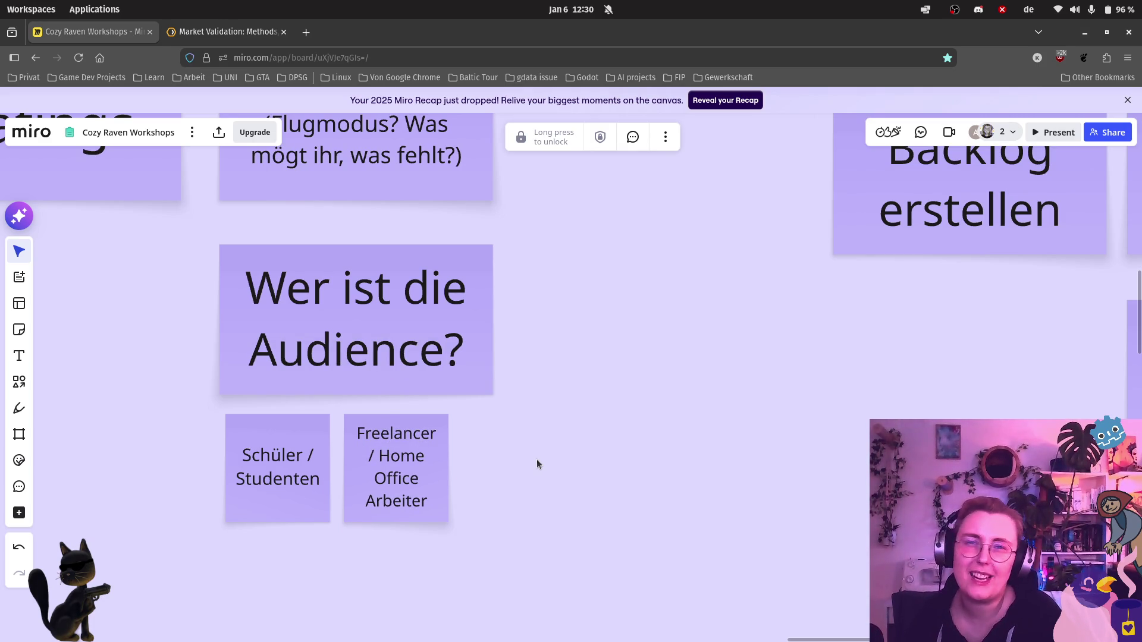
pyautogui.click(402, 464)
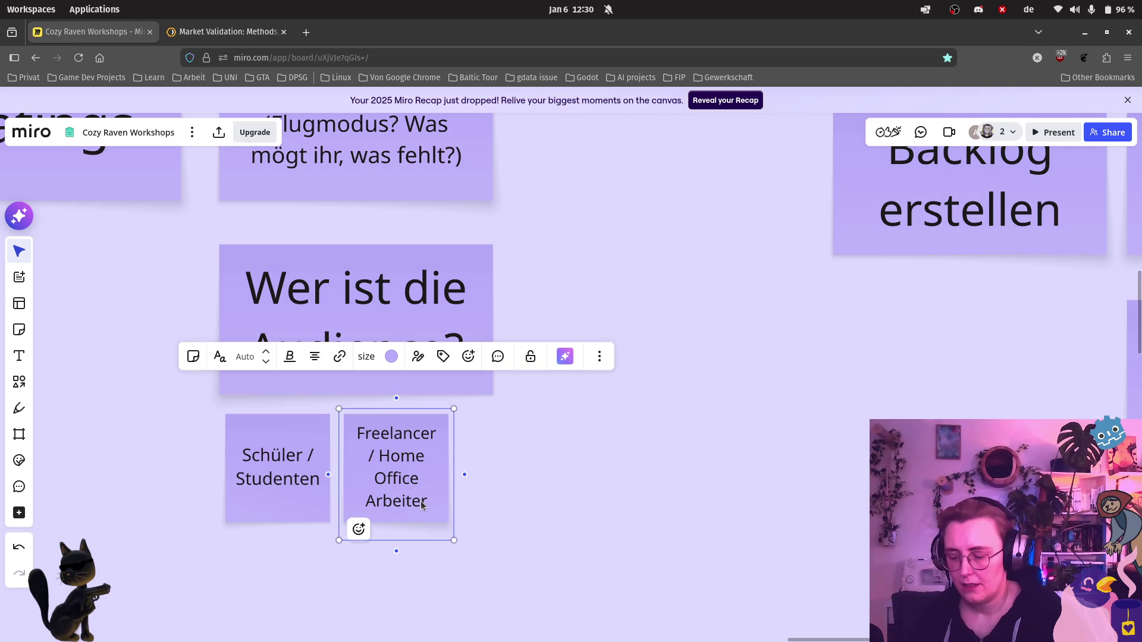
# Step: Duplicate the Freelancer note, place it below 'Schüler / Studenten' and clear its text
pyautogui.hotkey('ctrl', 'd')
pyautogui.moveTo(423, 527); pyautogui.dragTo(349, 513)
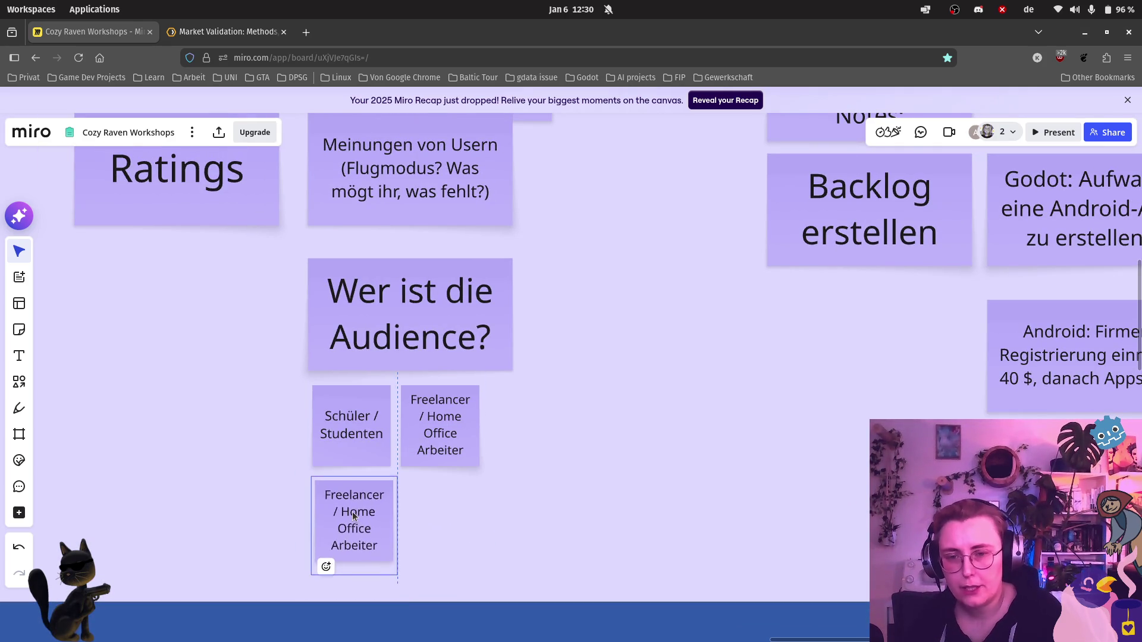
pyautogui.doubleClick(350, 515)
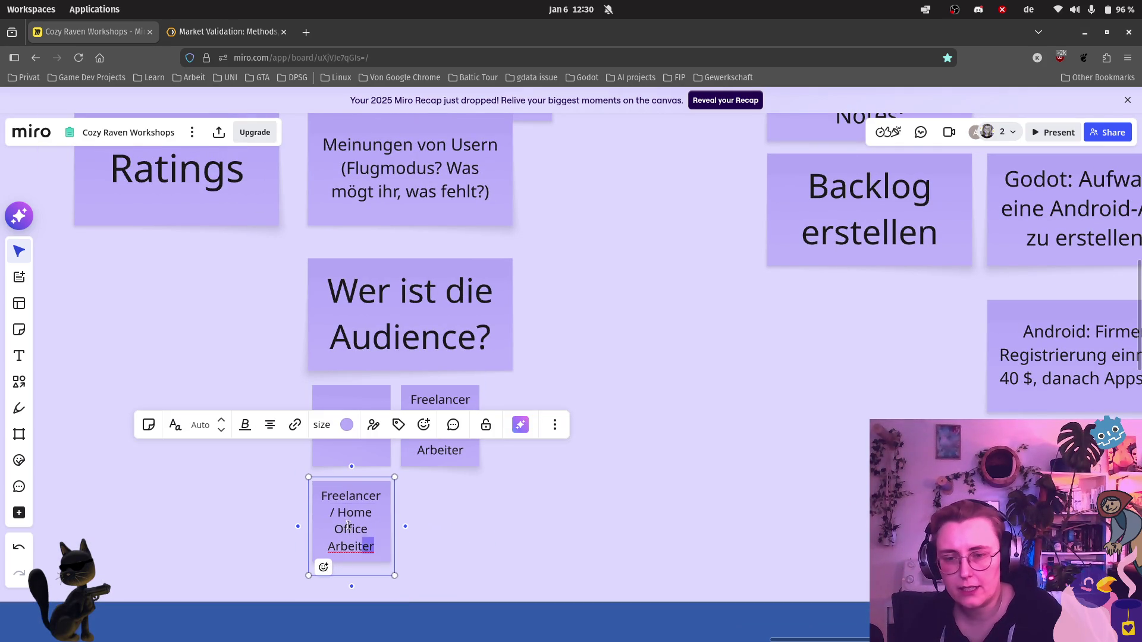
pyautogui.moveTo(374, 546); pyautogui.dragTo(329, 512)
pyautogui.press('BackSpace')
pyautogui.press('BackSpace')
pyautogui.press('BackSpace')
pyautogui.press('BackSpace')
pyautogui.press('BackSpace')
pyautogui.press('BackSpace')
pyautogui.press('BackSpace')
pyautogui.press('BackSpace')
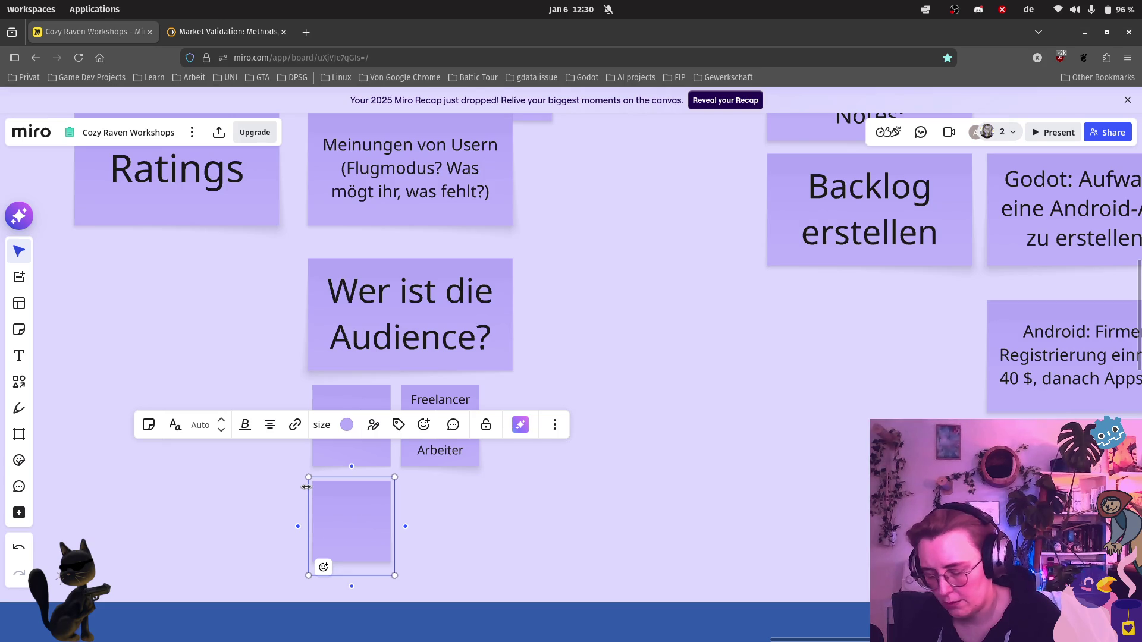
pyautogui.write('Mensh')
# Step: Label the new note 'Menschen mit Konzentrationsstörung'
pyautogui.press('BackSpace')
pyautogui.write('chen mit Konzentrationss')
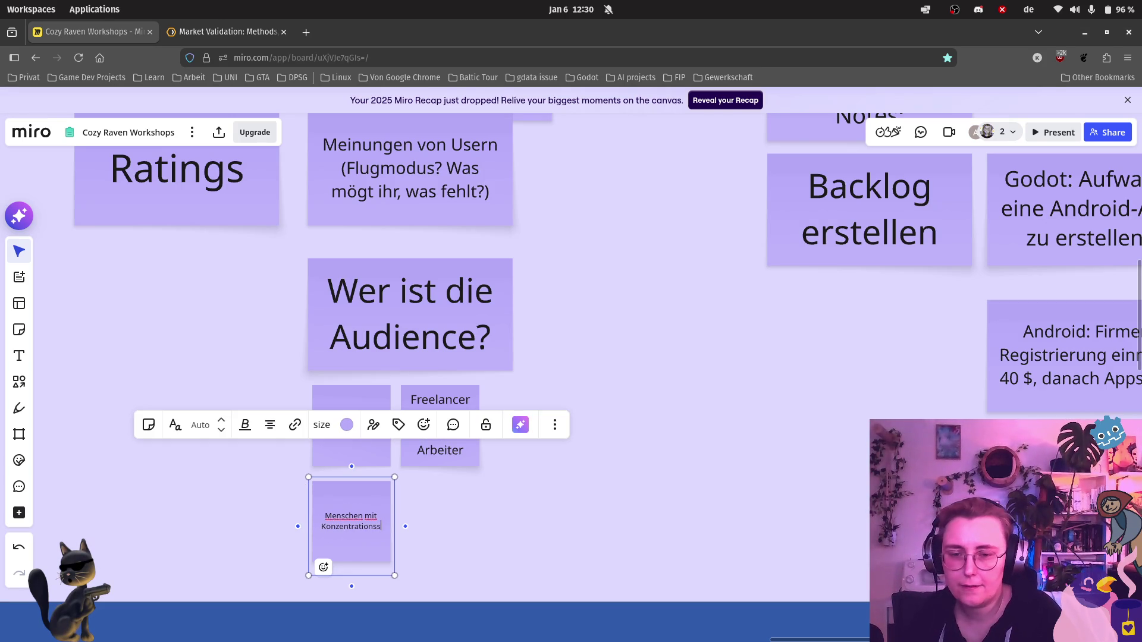
pyautogui.write('törung')
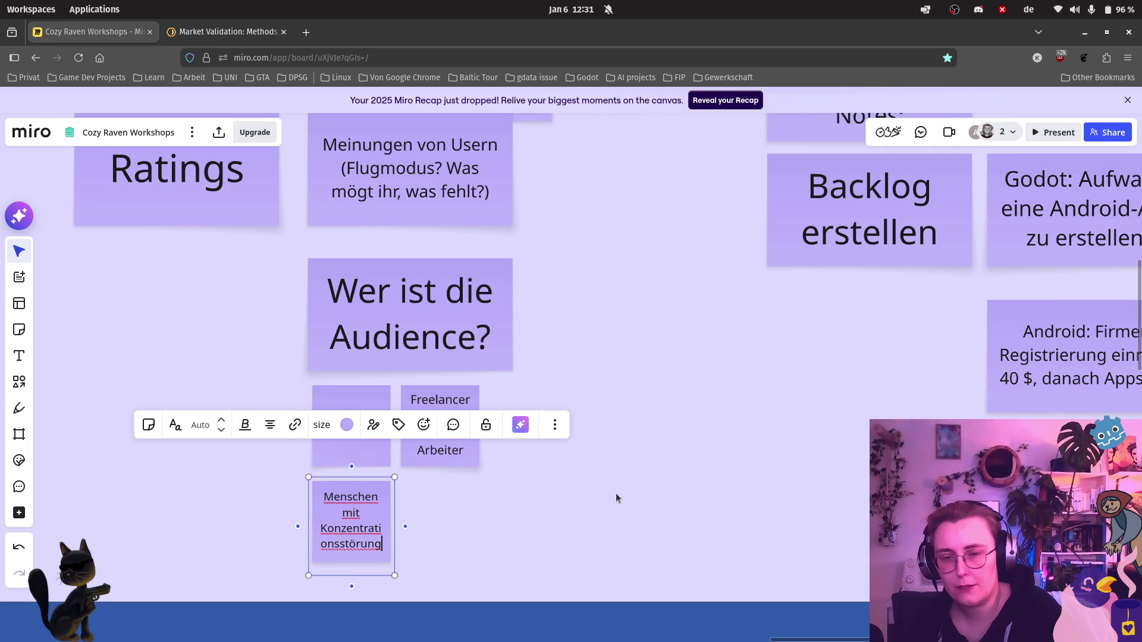
pyautogui.click(591, 472)
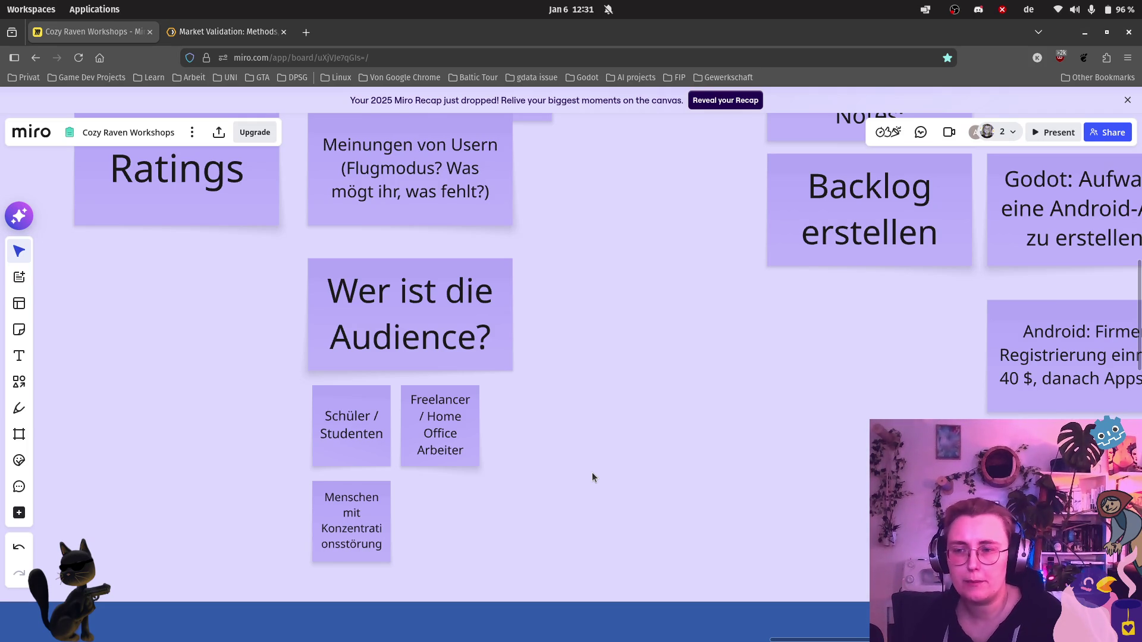
# Step: Duplicate the concentration note to its right and relabel it 'Brainrot-Opfer'
pyautogui.click(373, 549)
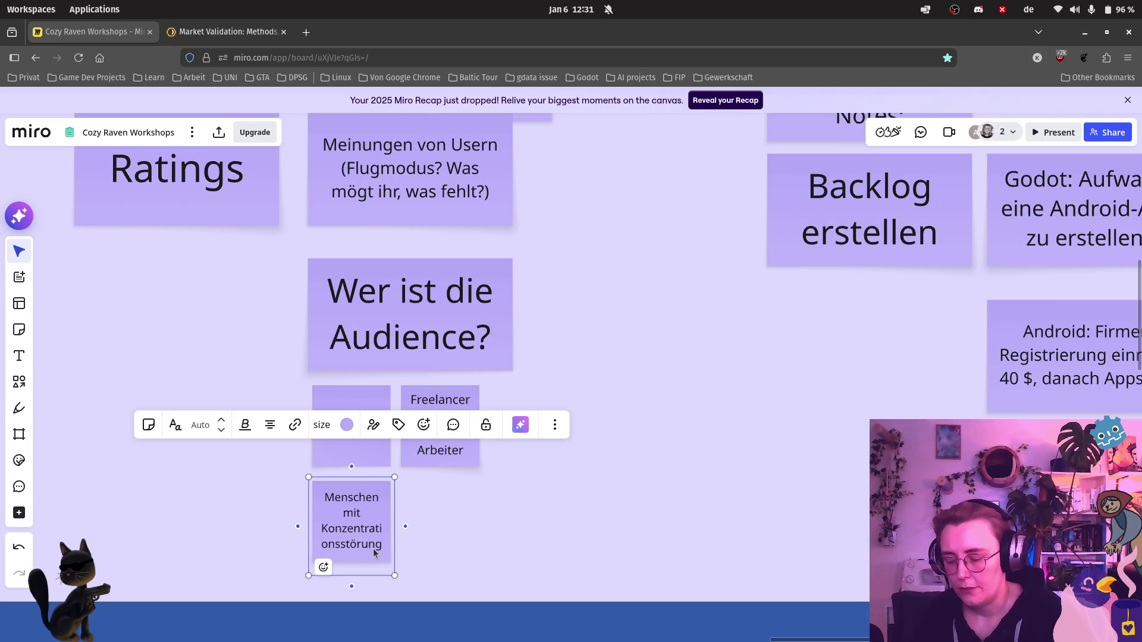
pyautogui.hotkey('ctrl', 'd')
pyautogui.moveTo(286, 538); pyautogui.dragTo(476, 530)
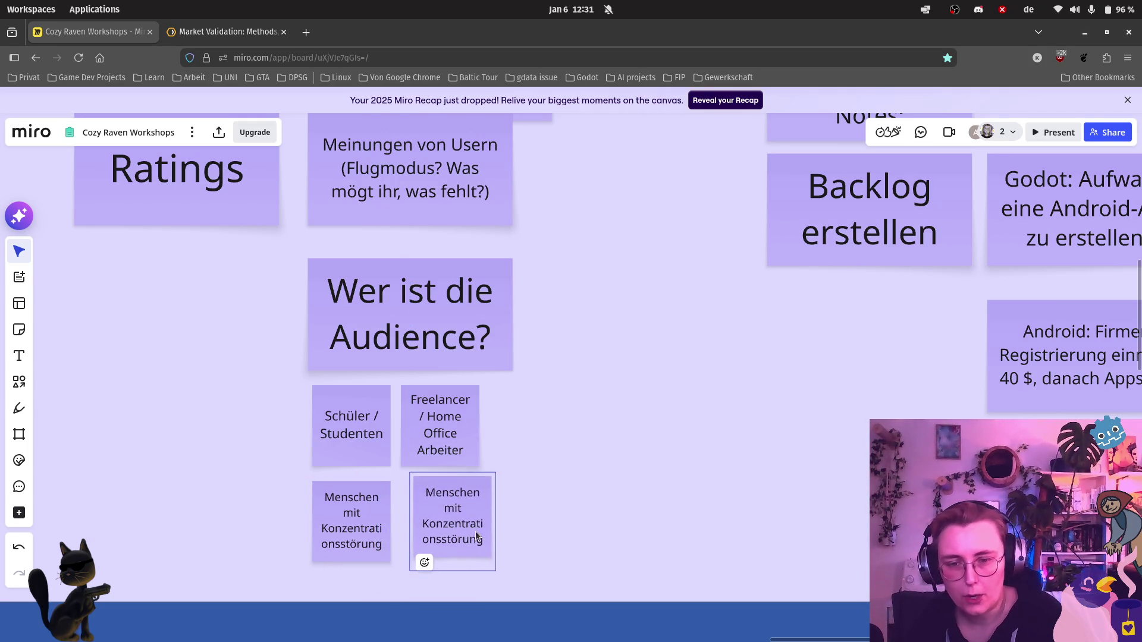
pyautogui.click(462, 535)
pyautogui.doubleClick(463, 540)
pyautogui.press('BackSpace')
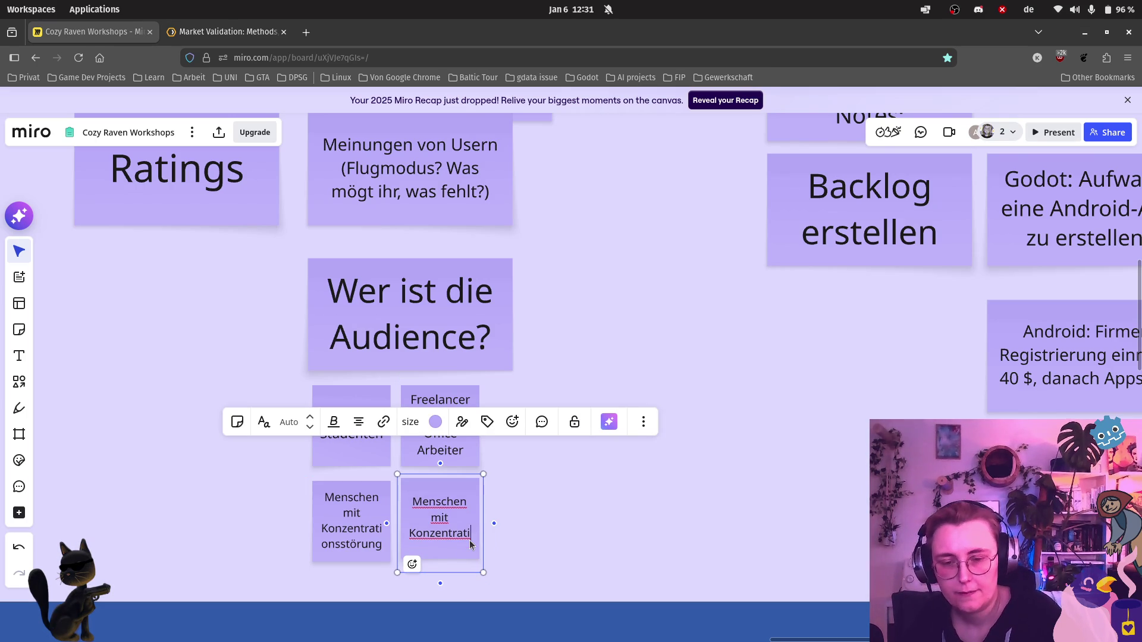
pyautogui.hotkey('ctrl', 'BackSpace')
pyautogui.hotkey('ctrl', 'BackSpace')
pyautogui.hotkey('ctrl', 'BackSpace')
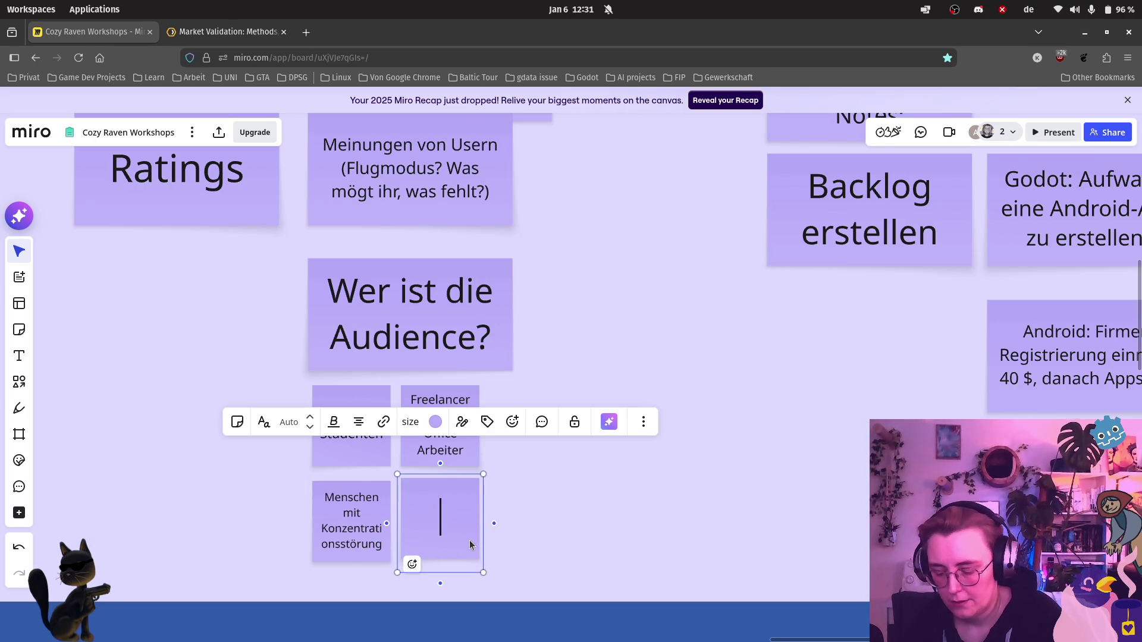
pyautogui.write('Brainrot-')
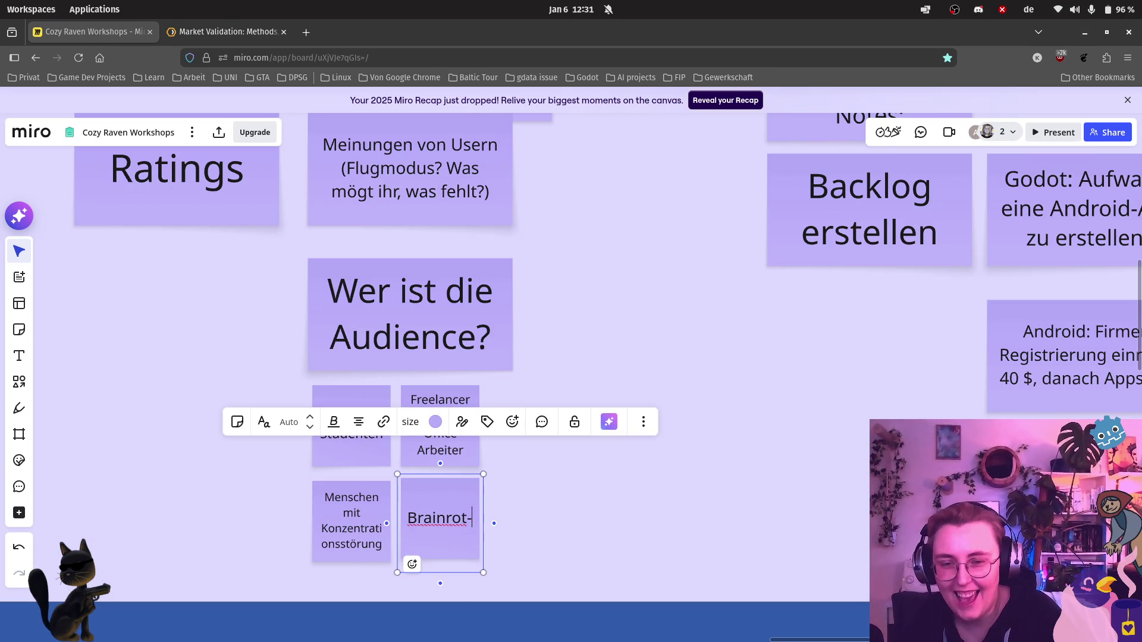
pyautogui.write('Opfer')
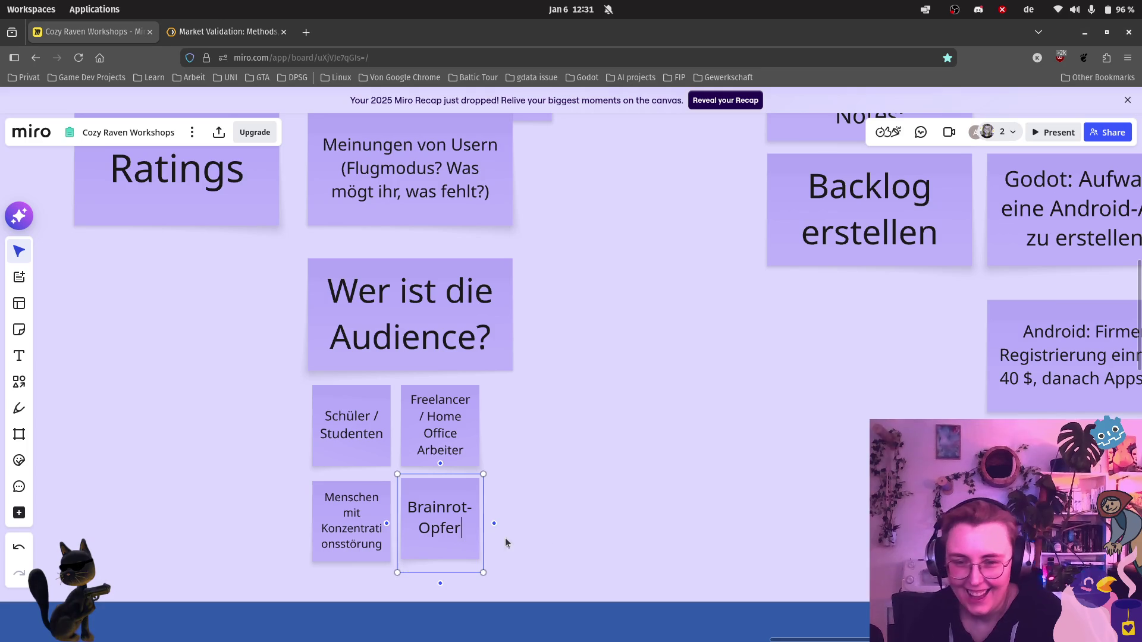
pyautogui.click(657, 535)
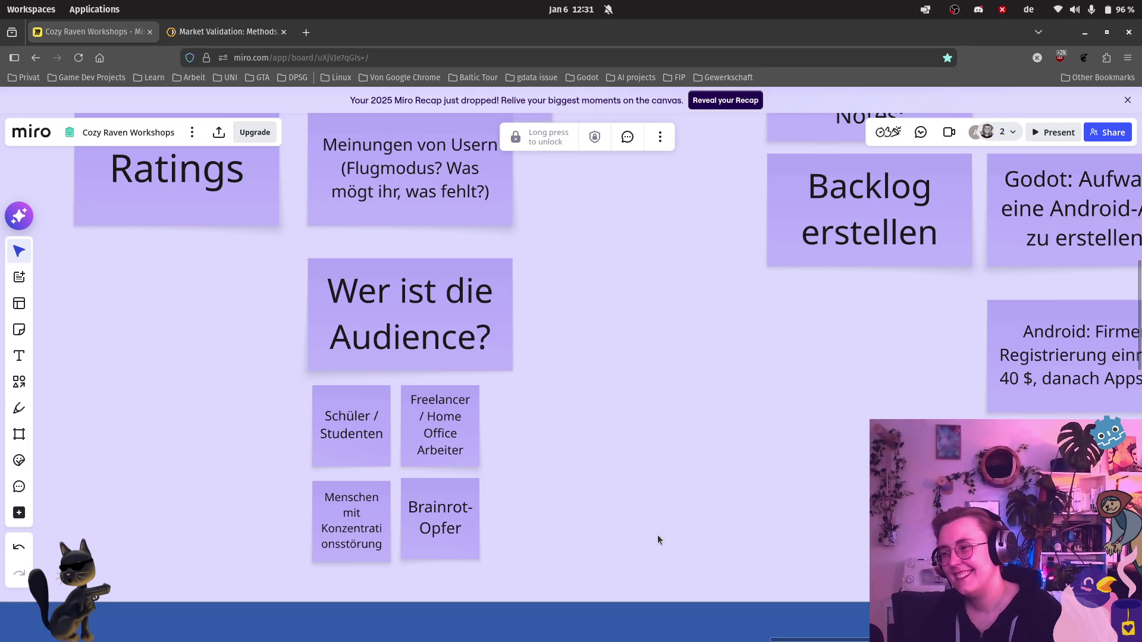
pyautogui.scroll(-2, 685, 398)
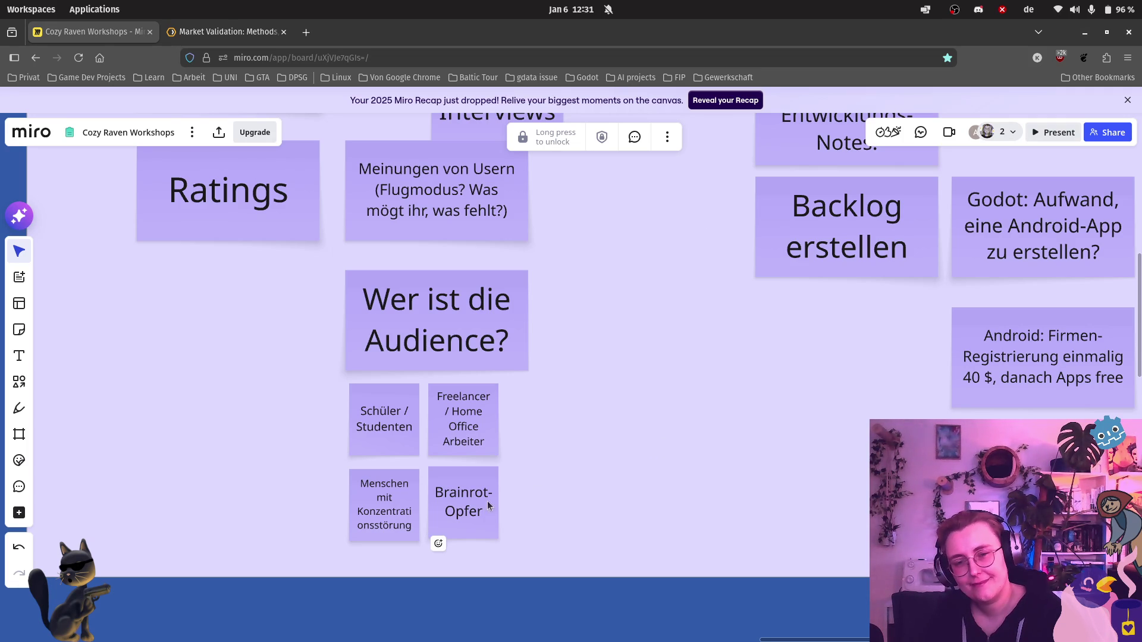
# Step: Extend the note to read 'Brainrot- / Social Media-Opfer'
pyautogui.doubleClick(468, 505)
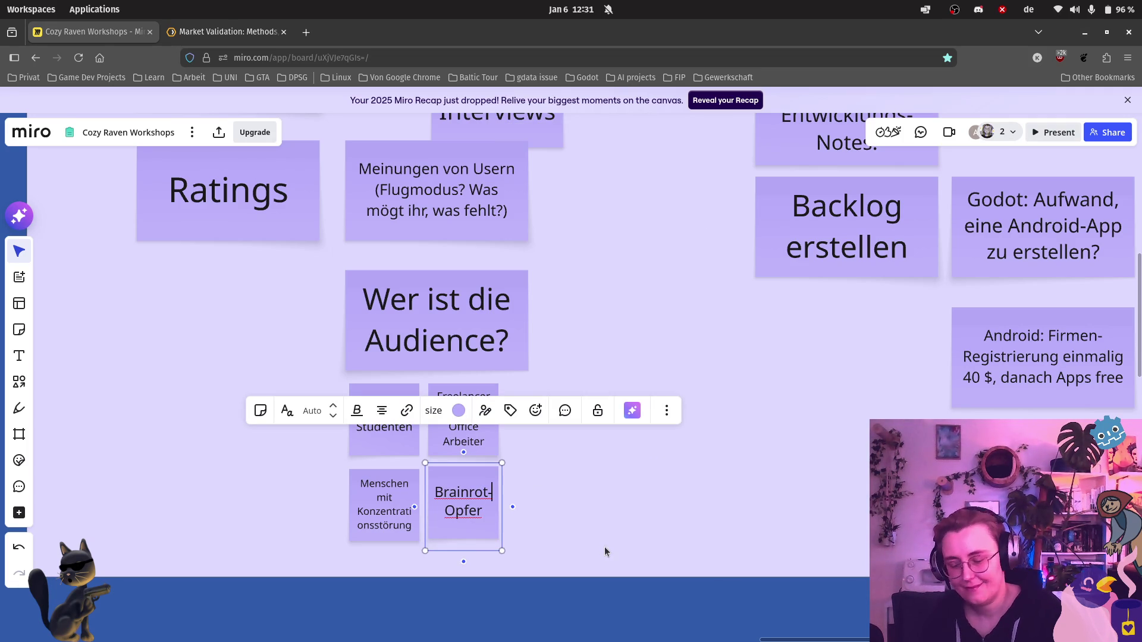
pyautogui.write('/ Social Media-')
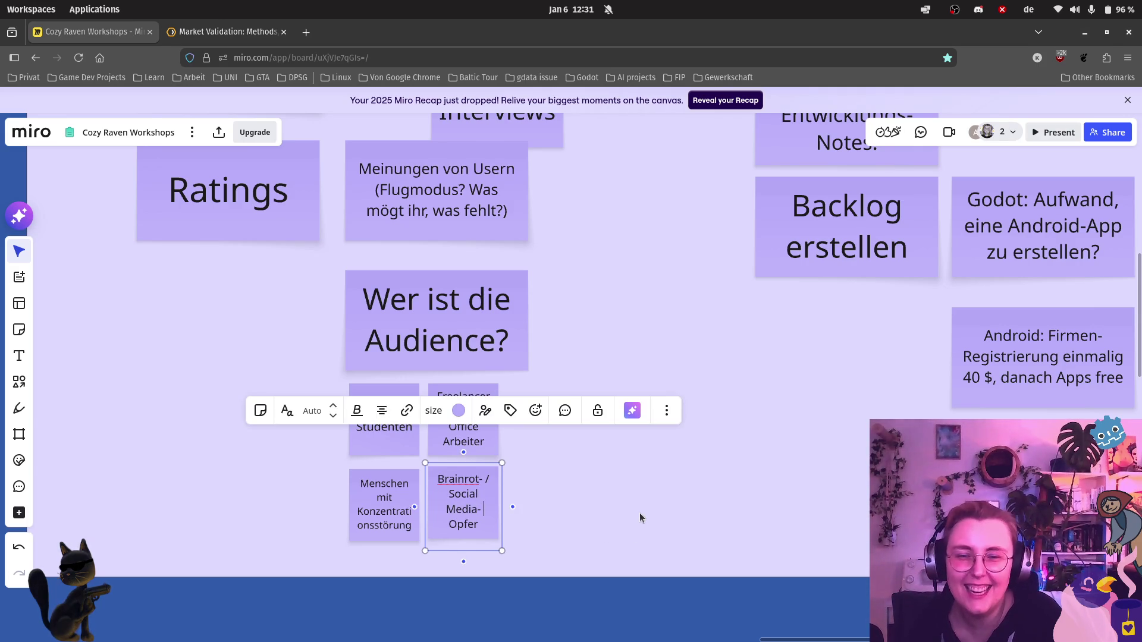
pyautogui.click(641, 513)
pyautogui.scroll(-2, 639, 507)
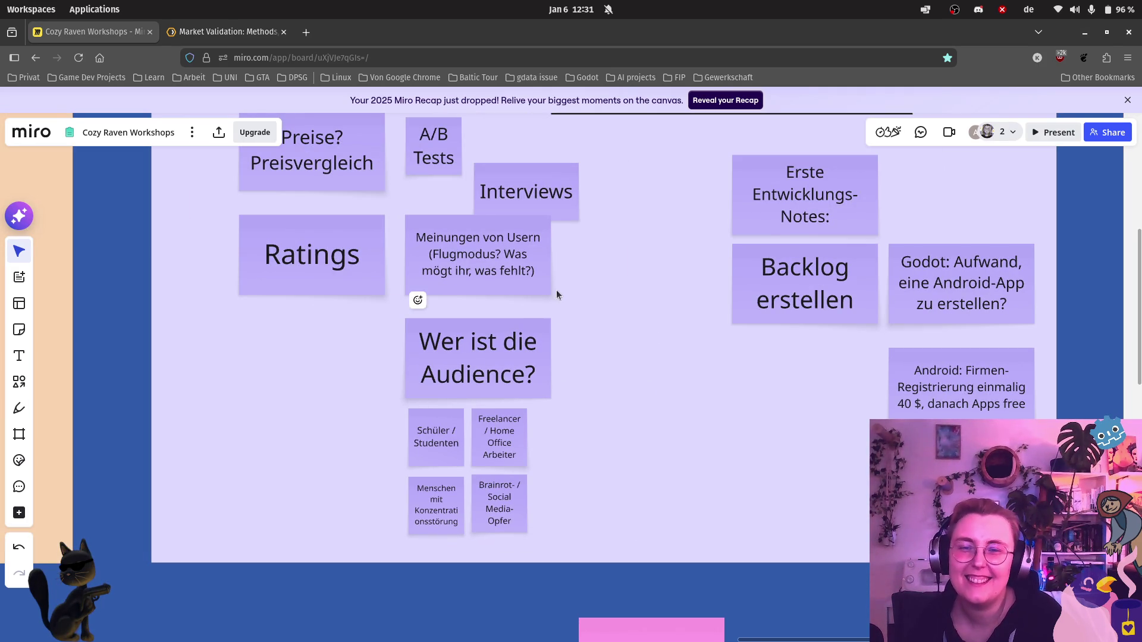
pyautogui.scroll(3, 556, 291)
pyautogui.scroll(2, 535, 357)
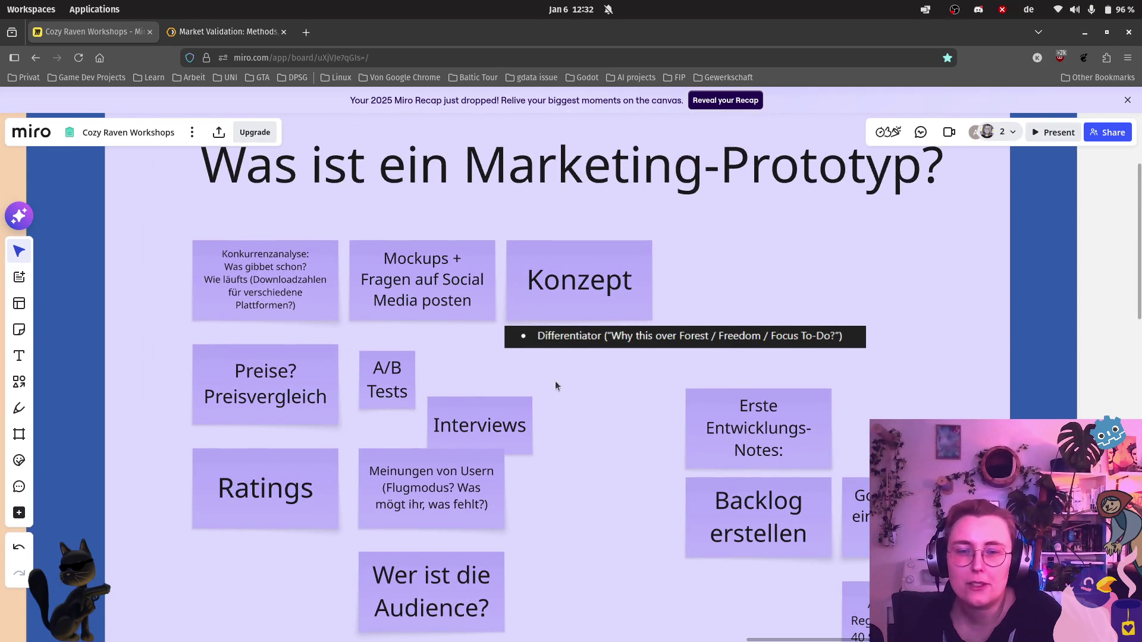
pyautogui.scroll(3, 210, 293)
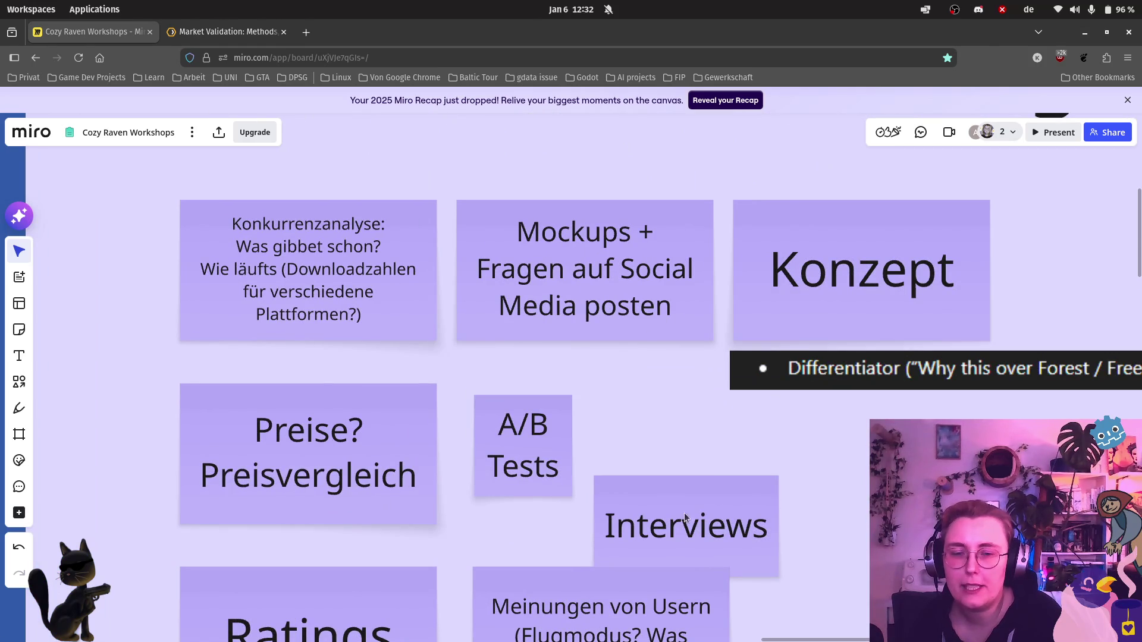
# Step: Move the Interviews note slightly higher and pan back to the board's upper notes
pyautogui.moveTo(663, 502); pyautogui.dragTo(707, 489)
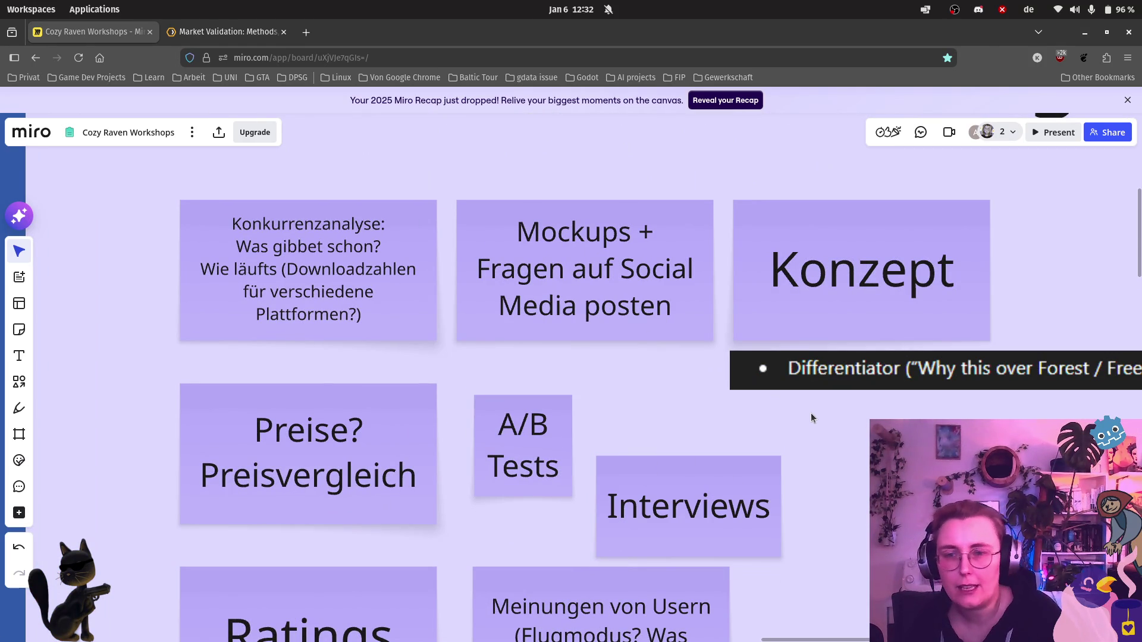
pyautogui.moveTo(307, 270)
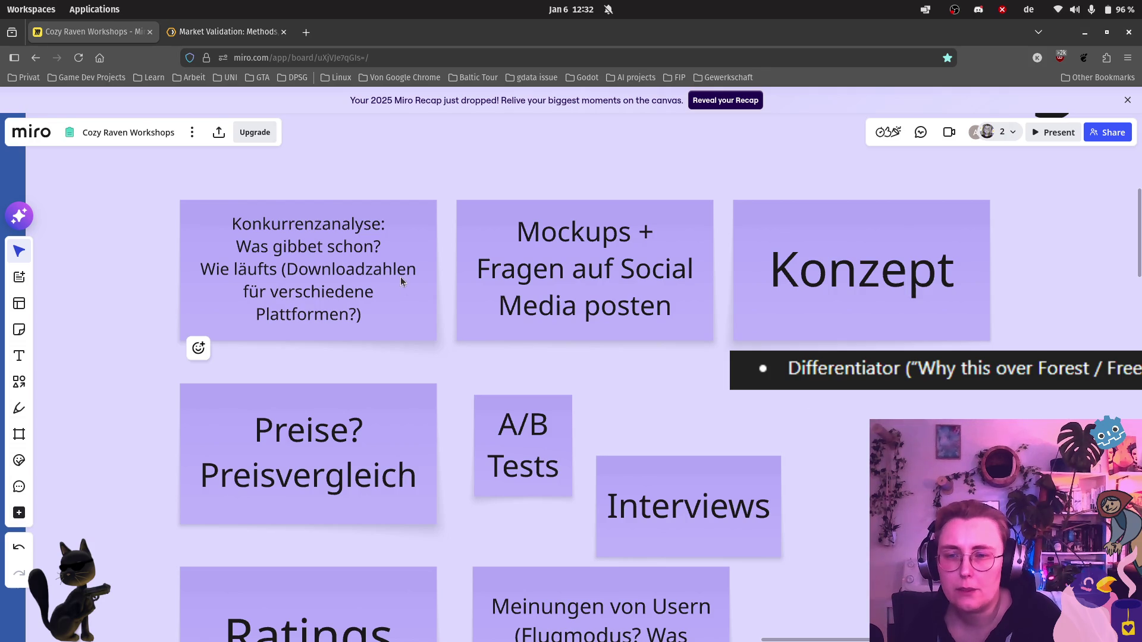
pyautogui.click(404, 284)
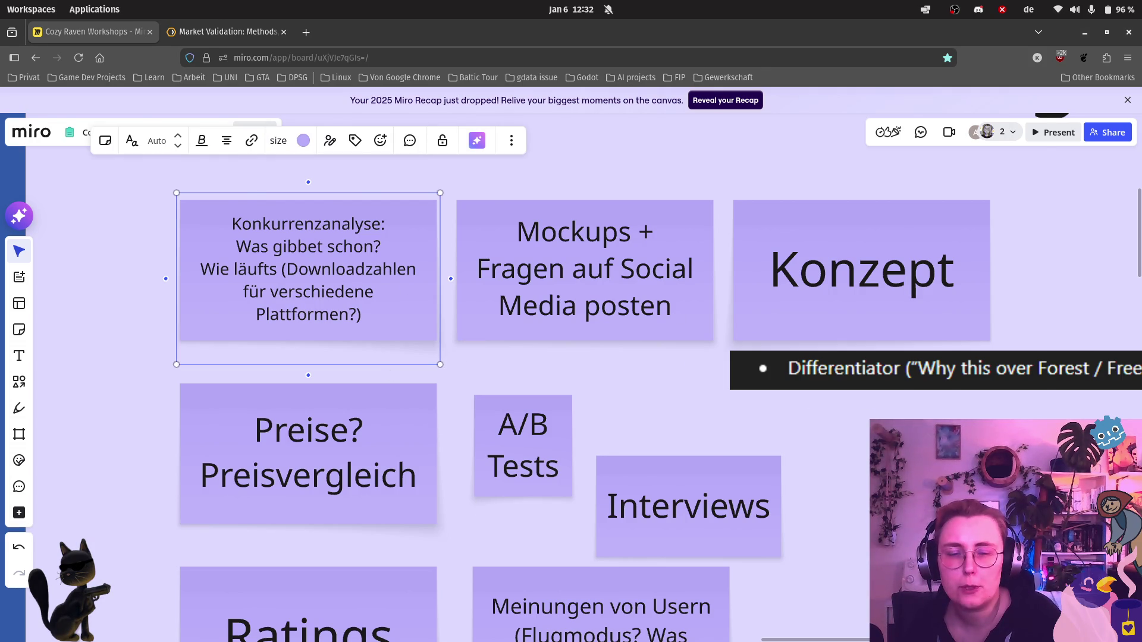
pyautogui.scroll(-2, 404, 284)
pyautogui.moveTo(803, 446)
pyautogui.mouseDown()
pyautogui.moveTo(512, 461)
pyautogui.moveTo(624, 428)
pyautogui.mouseUp()
pyautogui.scroll(2, 731, 350)
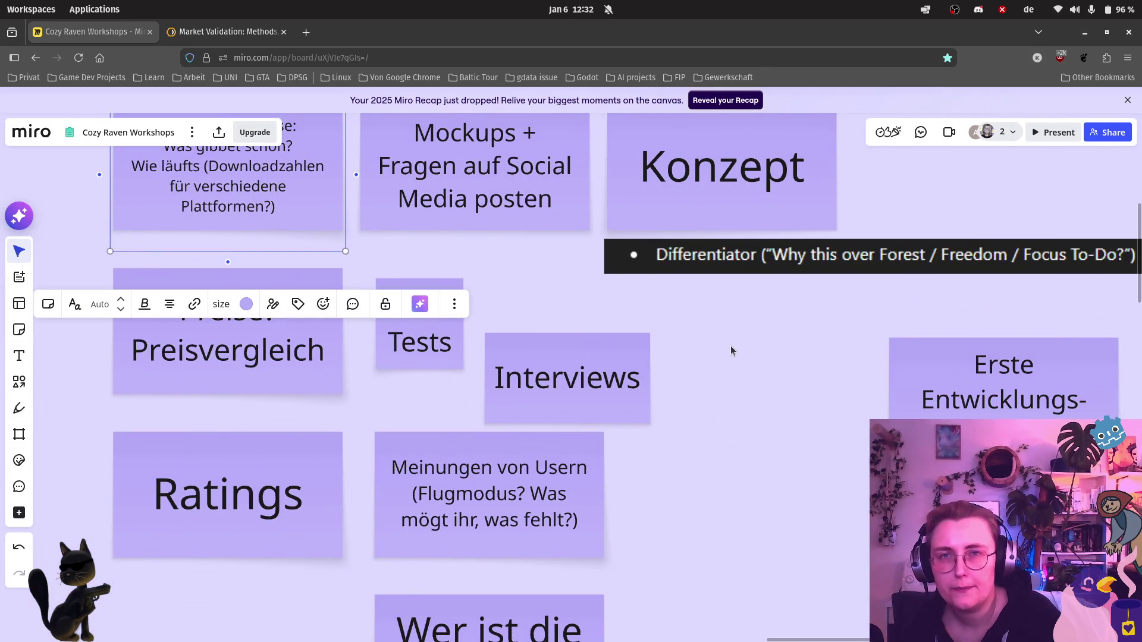
pyautogui.click(778, 395)
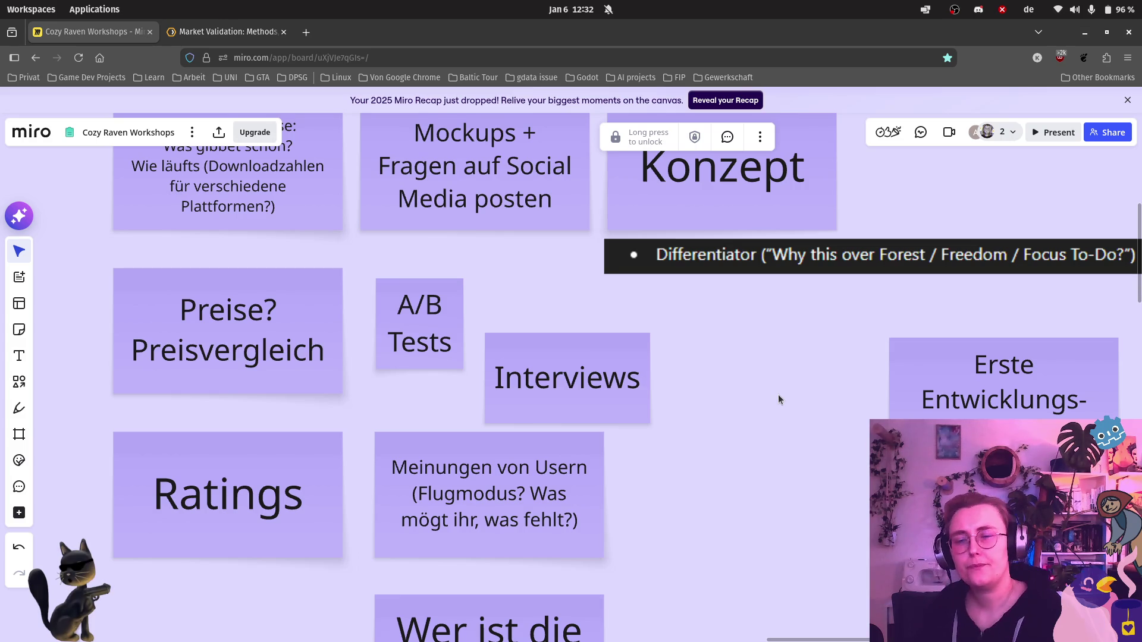
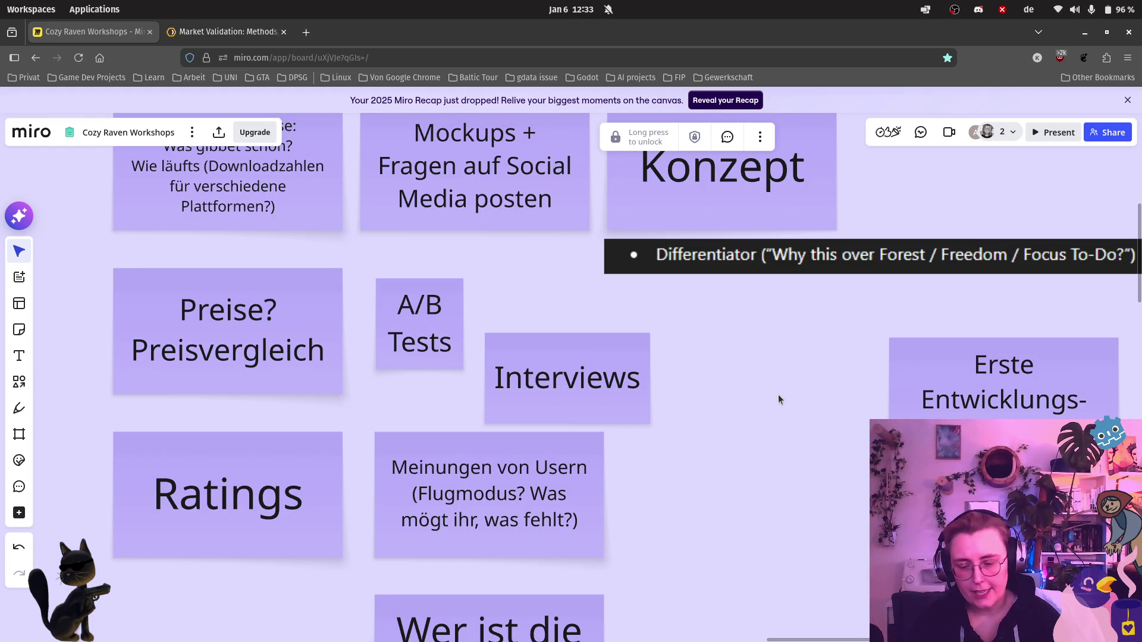
pyautogui.scroll(-5, 783, 393)
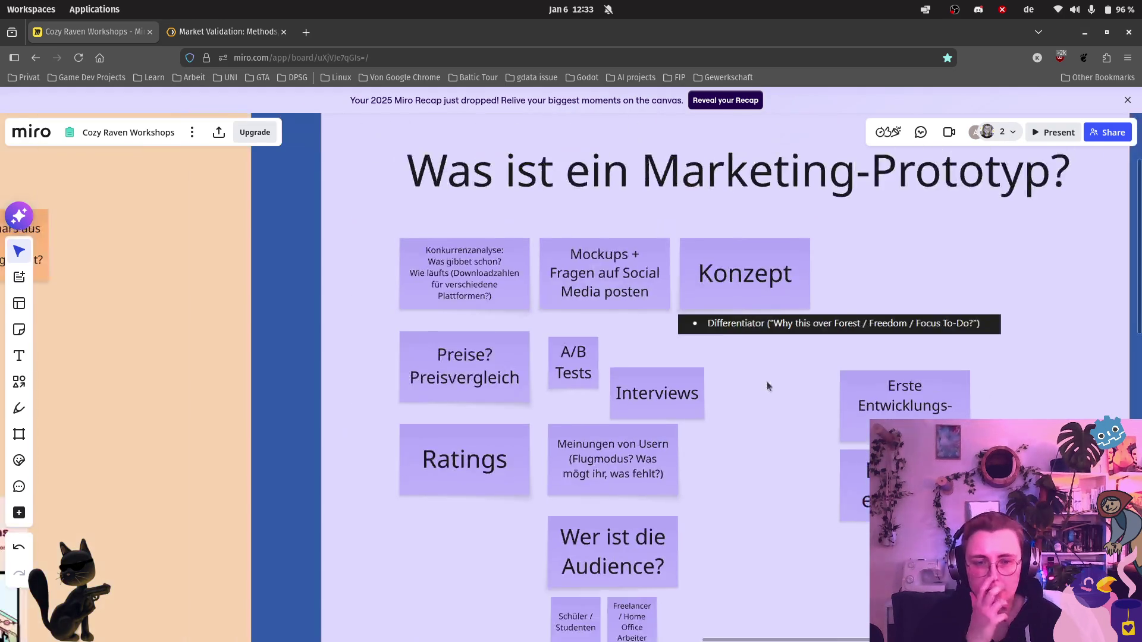
pyautogui.scroll(-3, 769, 422)
pyautogui.scroll(5, 522, 333)
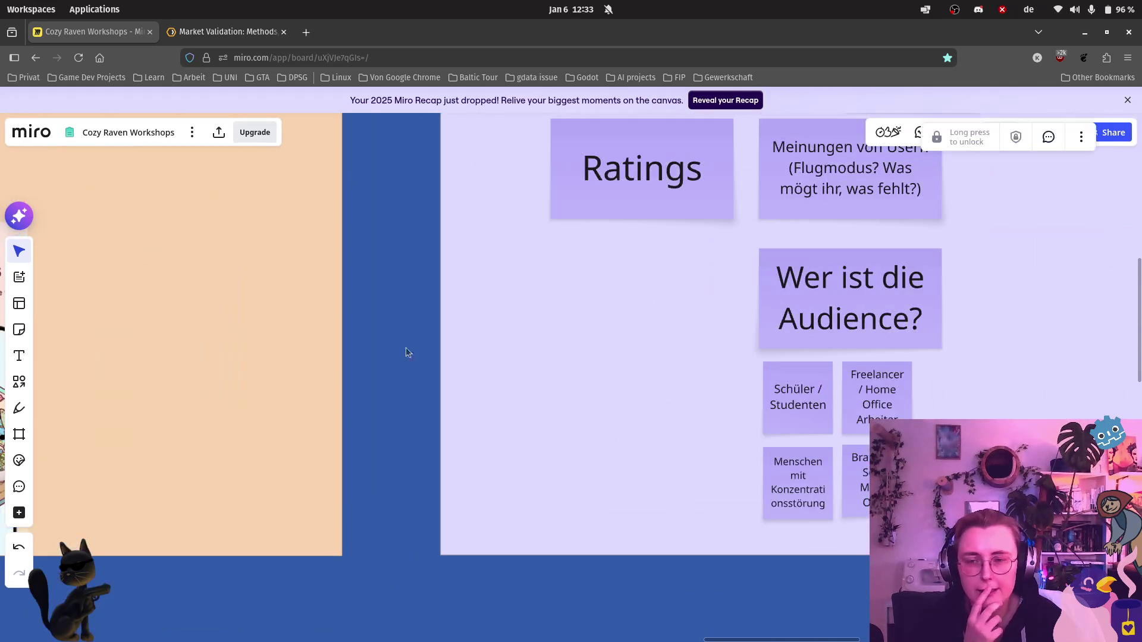
# Step: Place a new blue sticky note to the left of the audience notes
pyautogui.moveTo(448, 436); pyautogui.dragTo(392, 375)
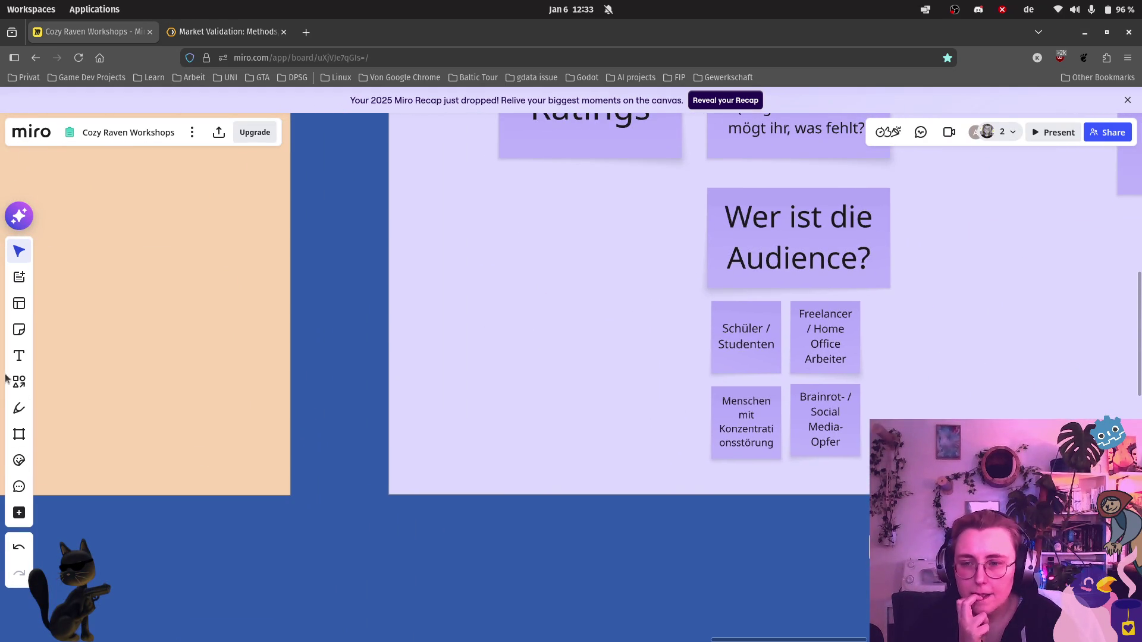
pyautogui.click(18, 329)
pyautogui.click(95, 384)
pyautogui.click(474, 242)
pyautogui.scroll(-5, 601, 245)
pyautogui.scroll(3, 601, 246)
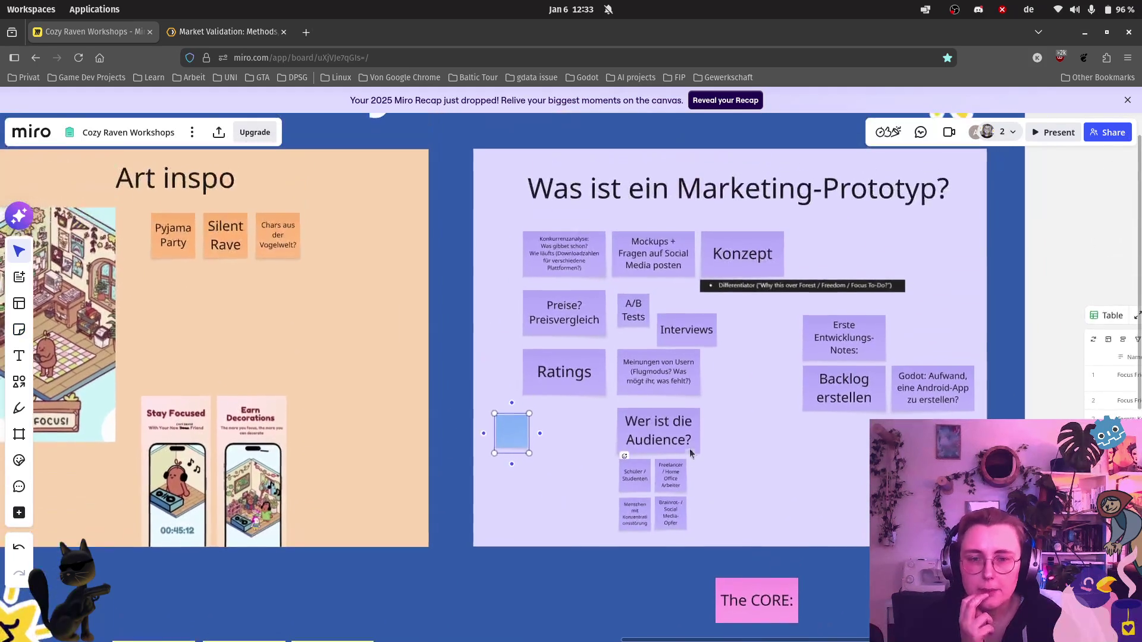
# Step: Marquee-select the Marketing-Prototyp frame's notes and shrink the whole group
pyautogui.moveTo(496, 228); pyautogui.dragTo(762, 524)
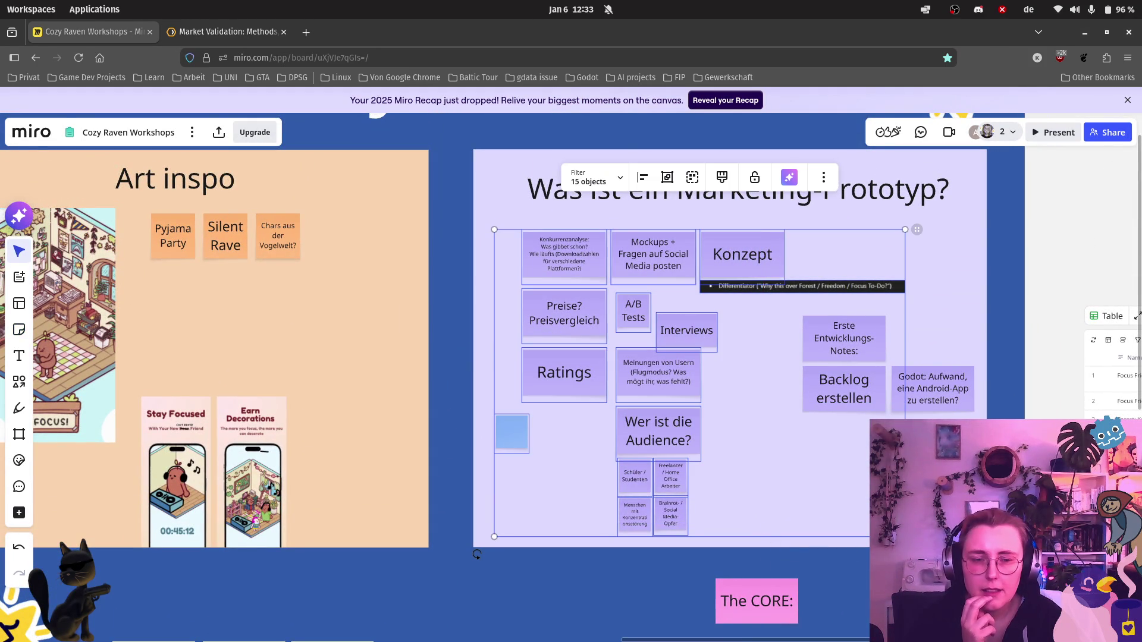
pyautogui.moveTo(905, 537); pyautogui.dragTo(818, 476)
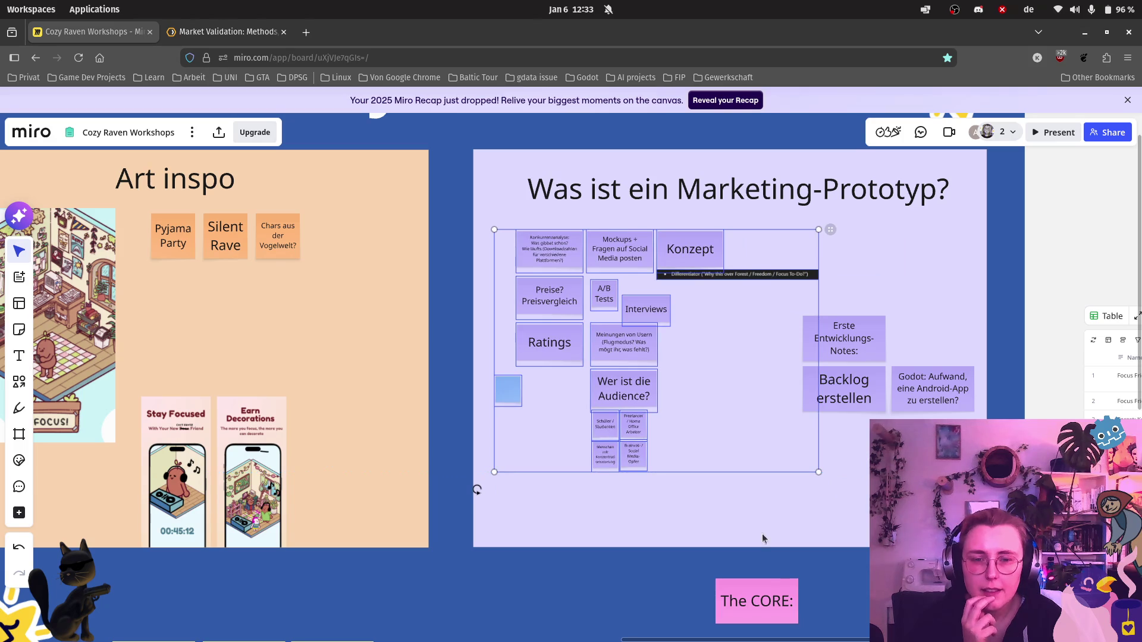
pyautogui.click(616, 412)
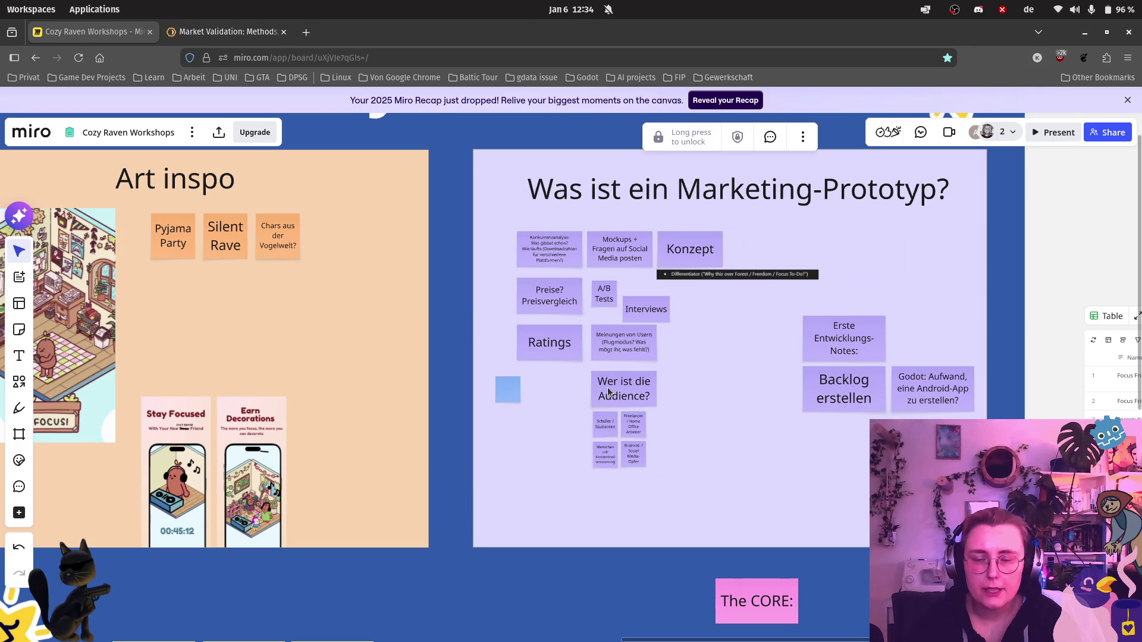
pyautogui.click(608, 393)
pyautogui.click(571, 459)
pyautogui.click(629, 432)
pyautogui.click(597, 462)
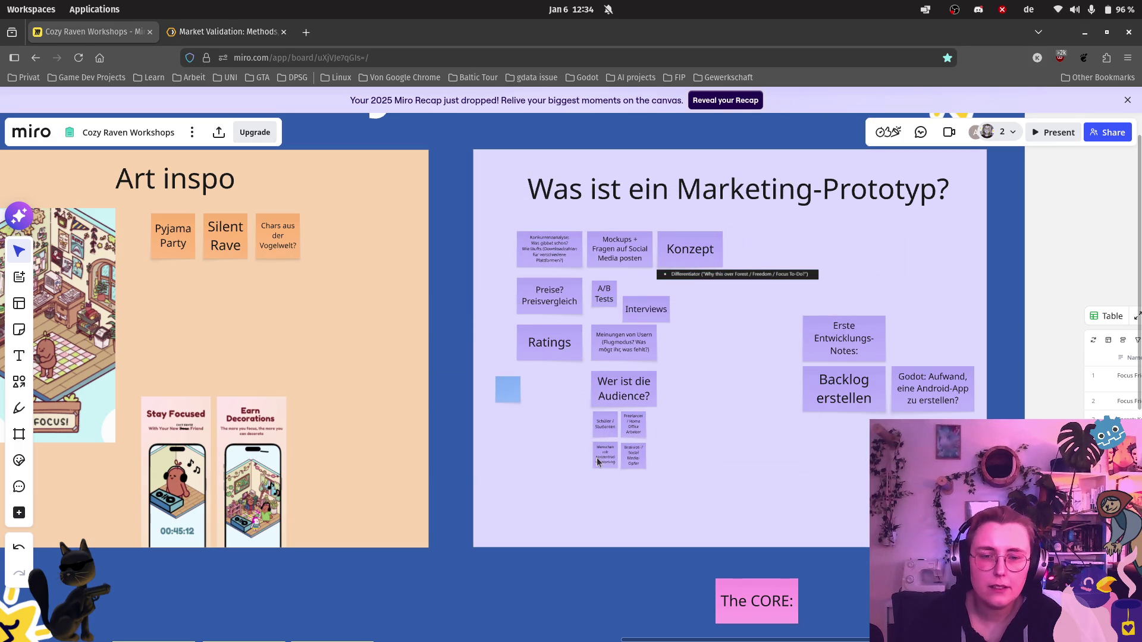
# Step: Label the small blue sticky note 'KPIs'
pyautogui.click(505, 391)
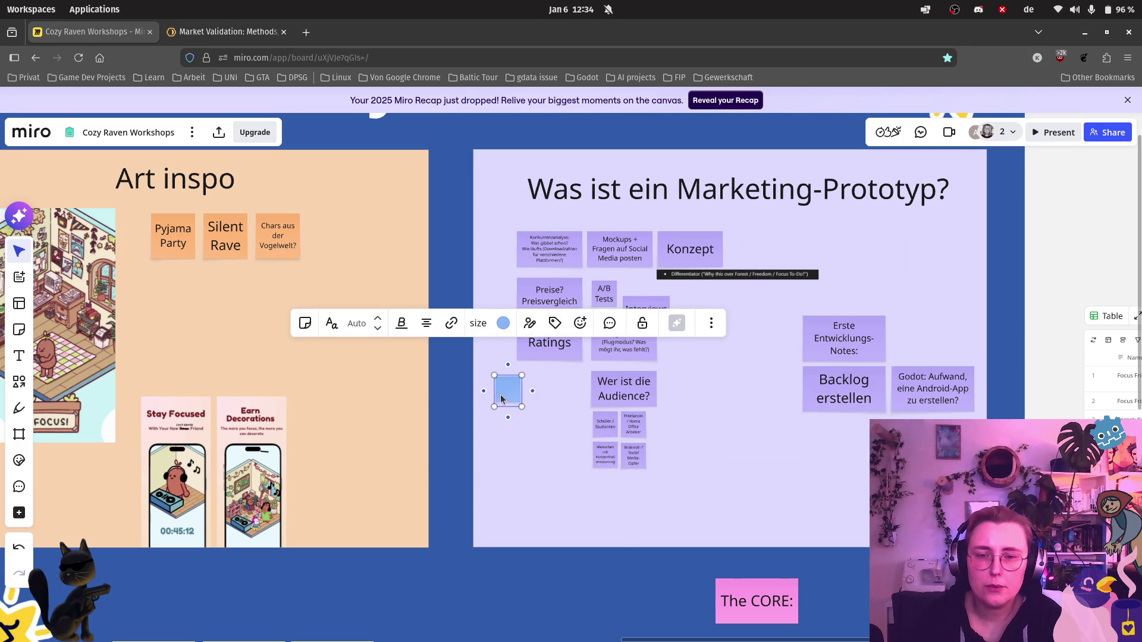
pyautogui.scroll(4, 520, 390)
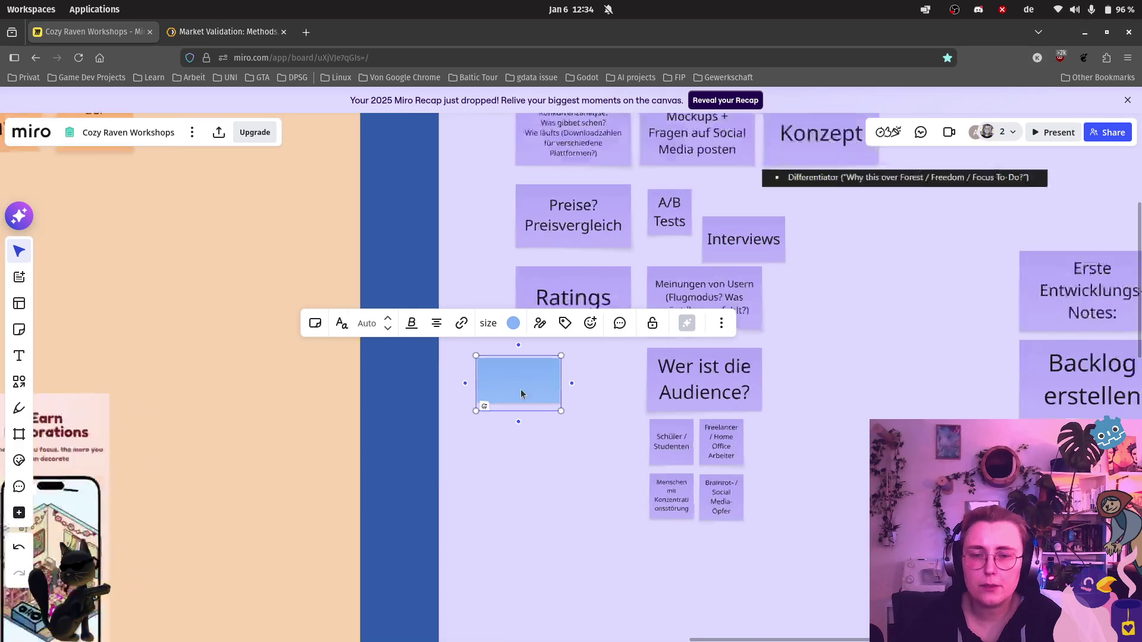
pyautogui.doubleClick(523, 386)
pyautogui.write('KPI')
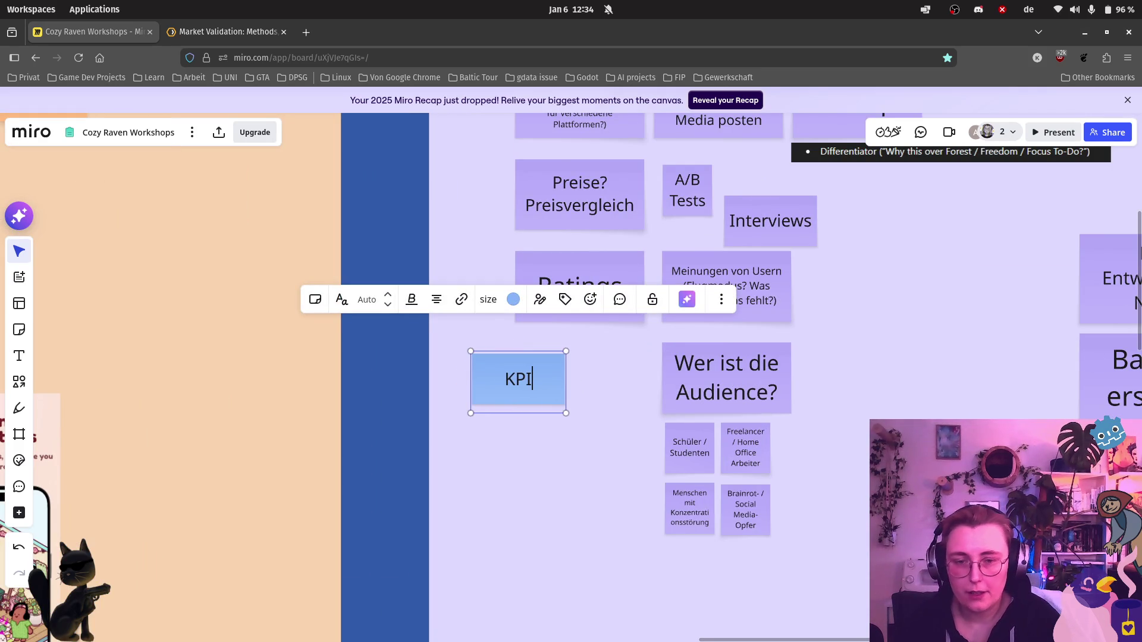
pyautogui.write('s')
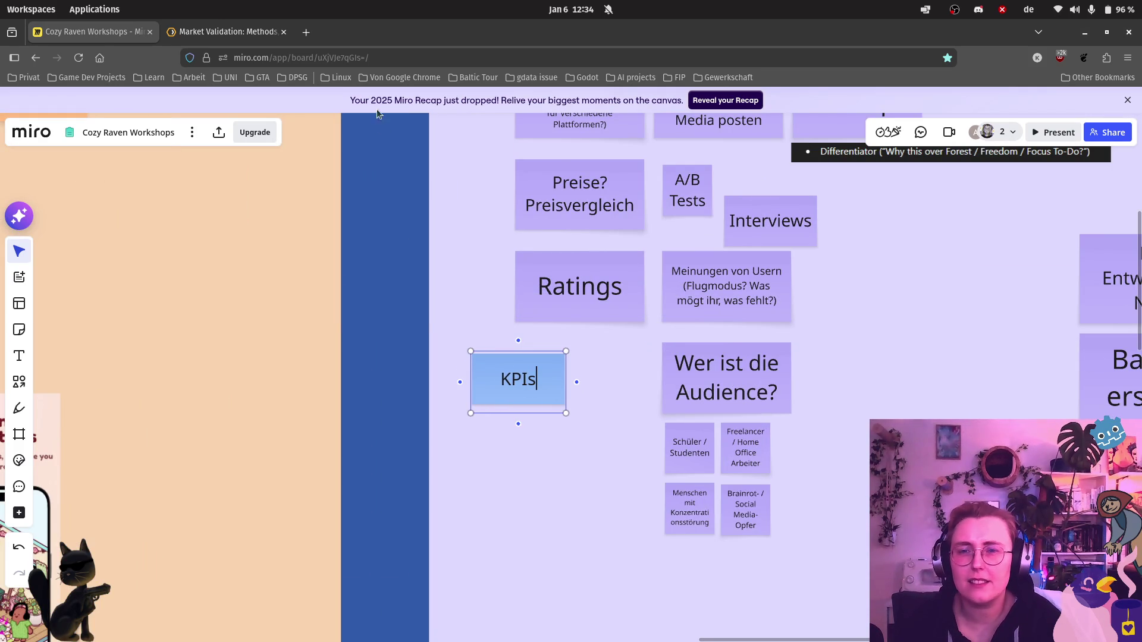
pyautogui.click(306, 33)
pyautogui.write('What')
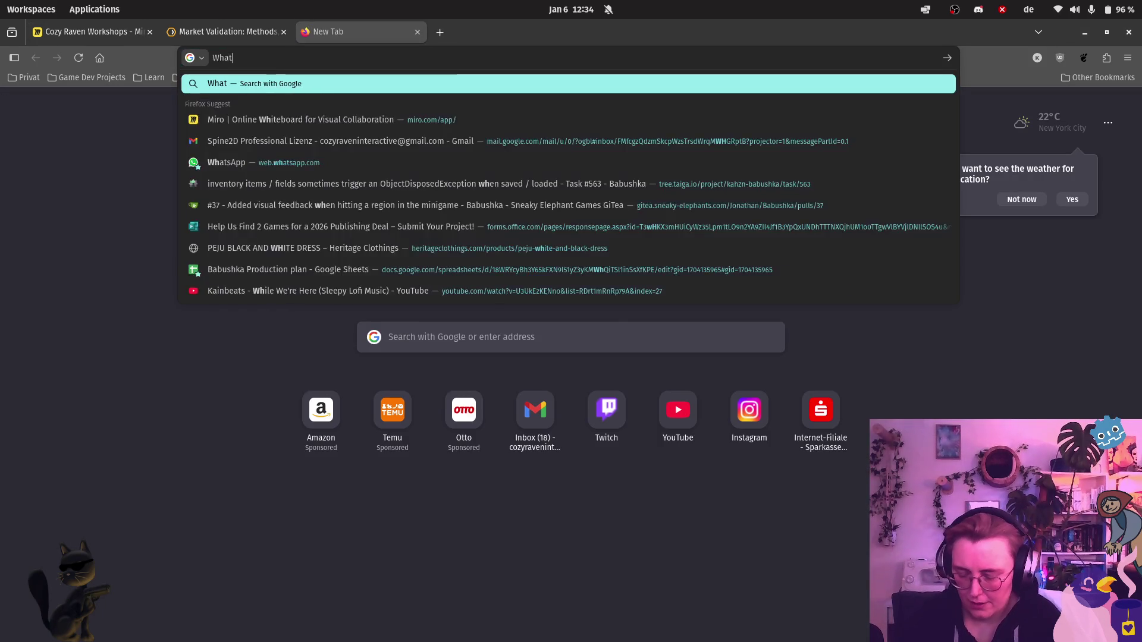
pyautogui.write('s a Le')
# Step: Run a Google search for 'Whats a KPI?' and return to the Miro board's KPIs note
pyautogui.press('BackSpace')
pyautogui.press('BackSpace')
pyautogui.write('KPI?')
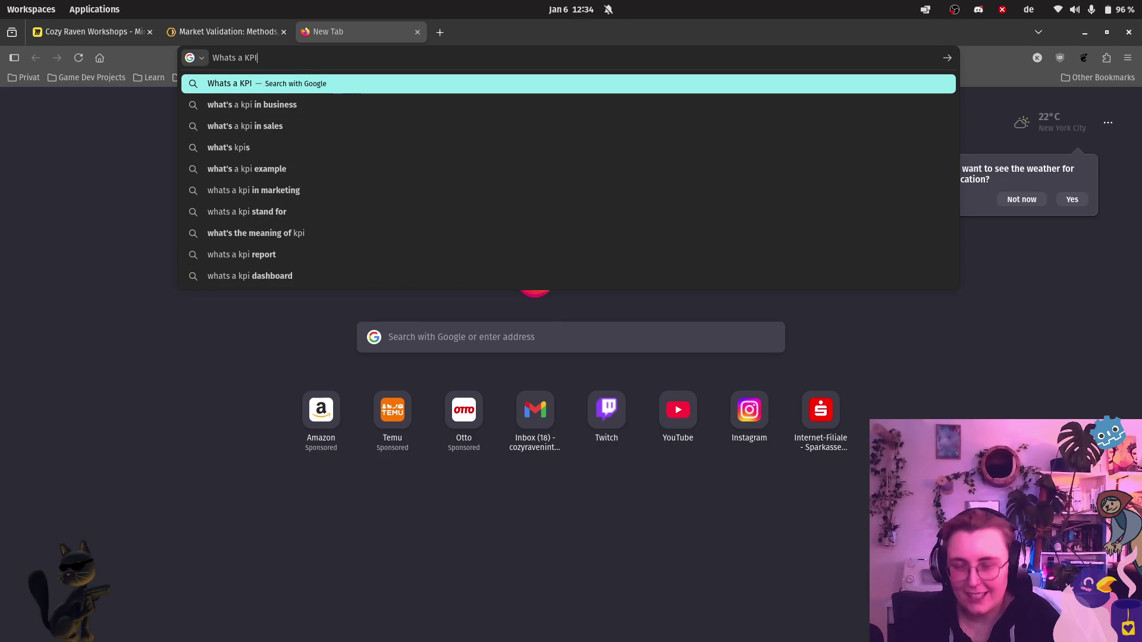
pyautogui.press('Return')
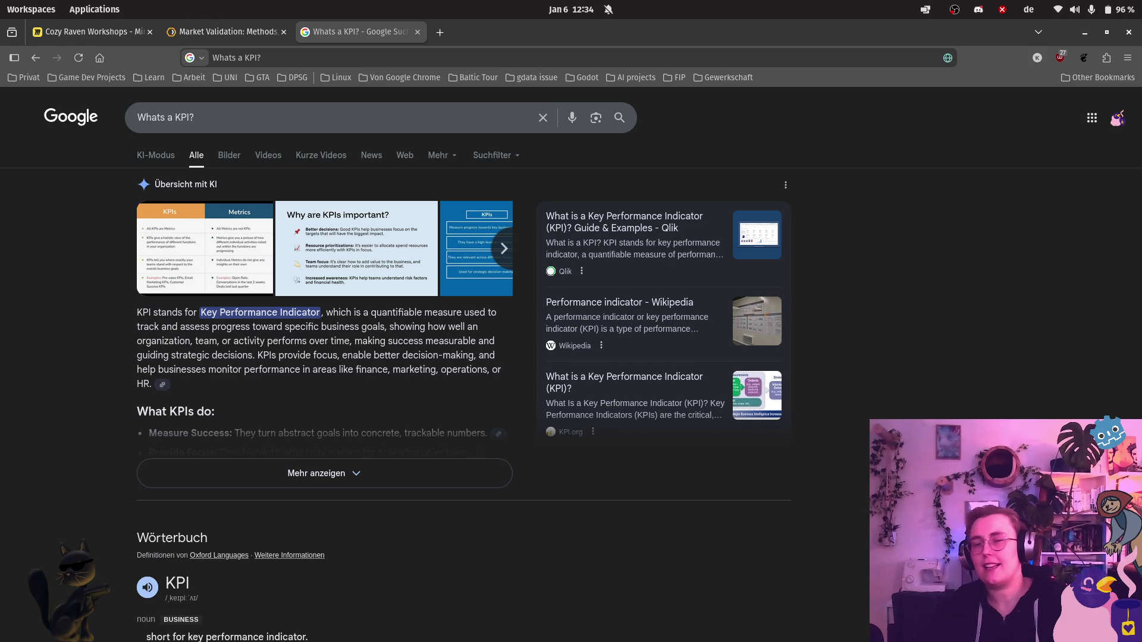
pyautogui.click(90, 32)
pyautogui.click(608, 402)
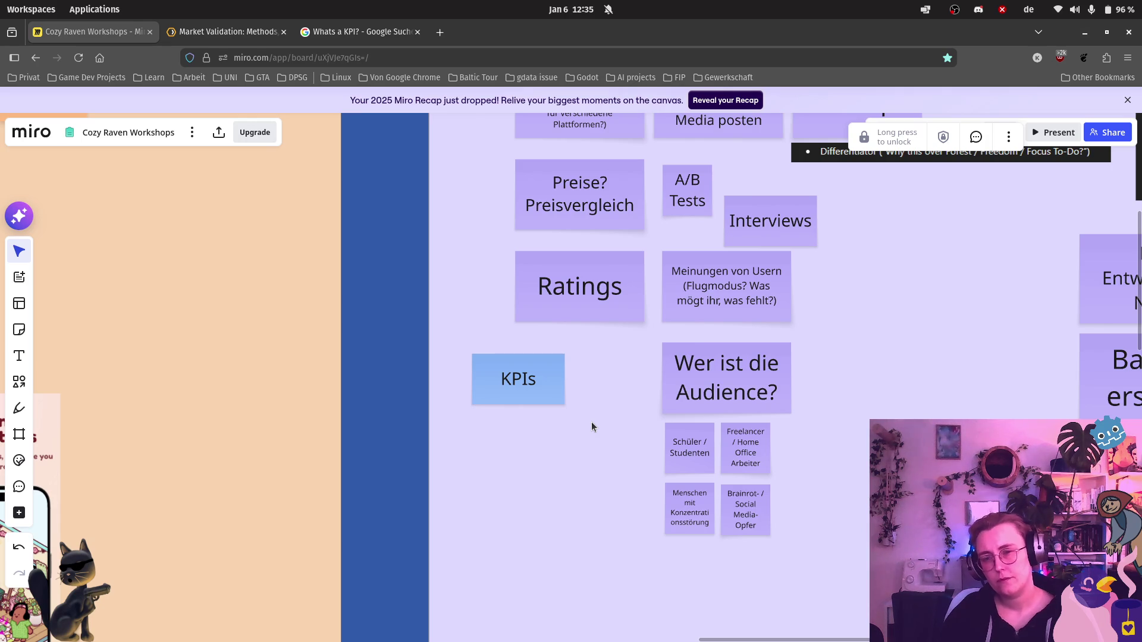
# Step: Duplicate the KPIs note below itself reading 'Wachsende Engagement-Zahlen zu CR-Content'
pyautogui.click(19, 330)
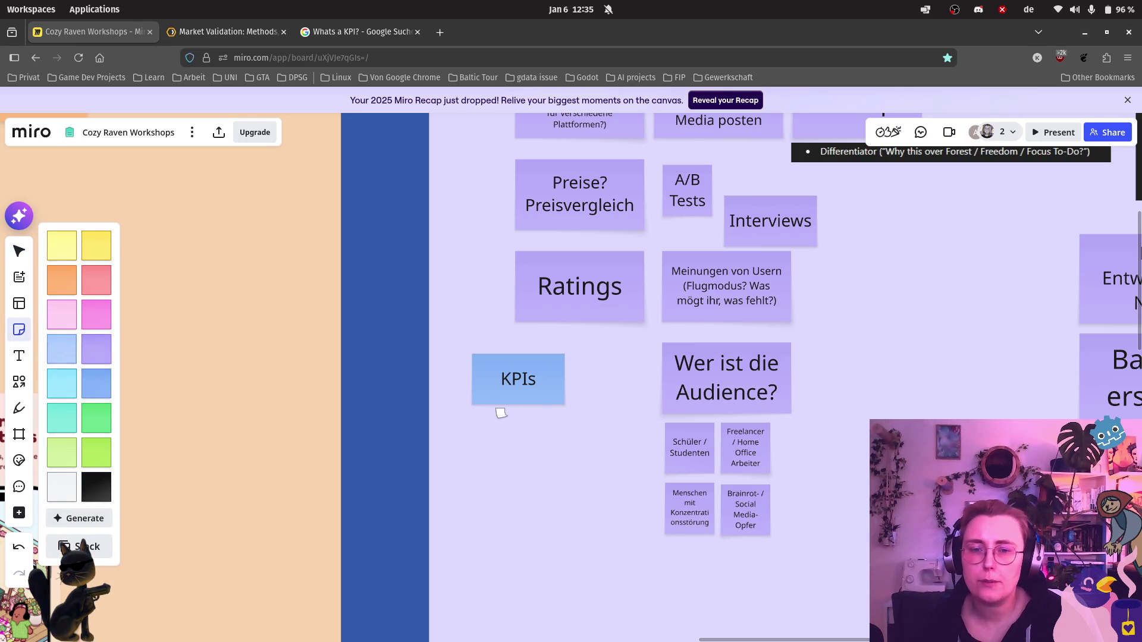
pyautogui.doubleClick(543, 404)
pyautogui.hotkey('ctrl', 'd')
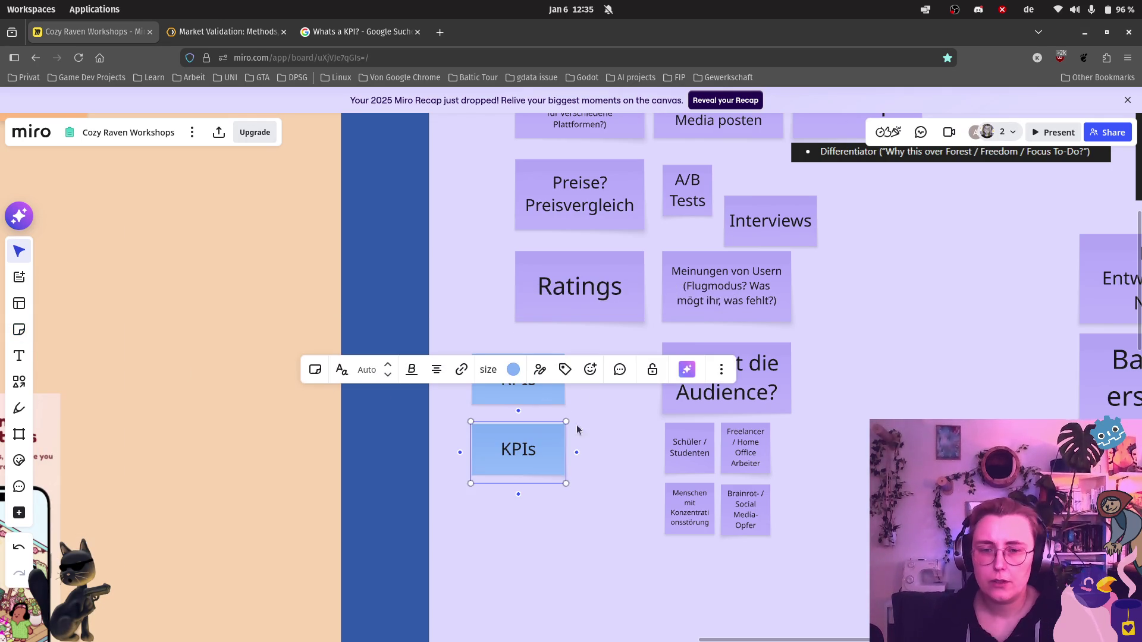
pyautogui.doubleClick(547, 457)
pyautogui.scroll(1, 546, 457)
pyautogui.scroll(1, 553, 465)
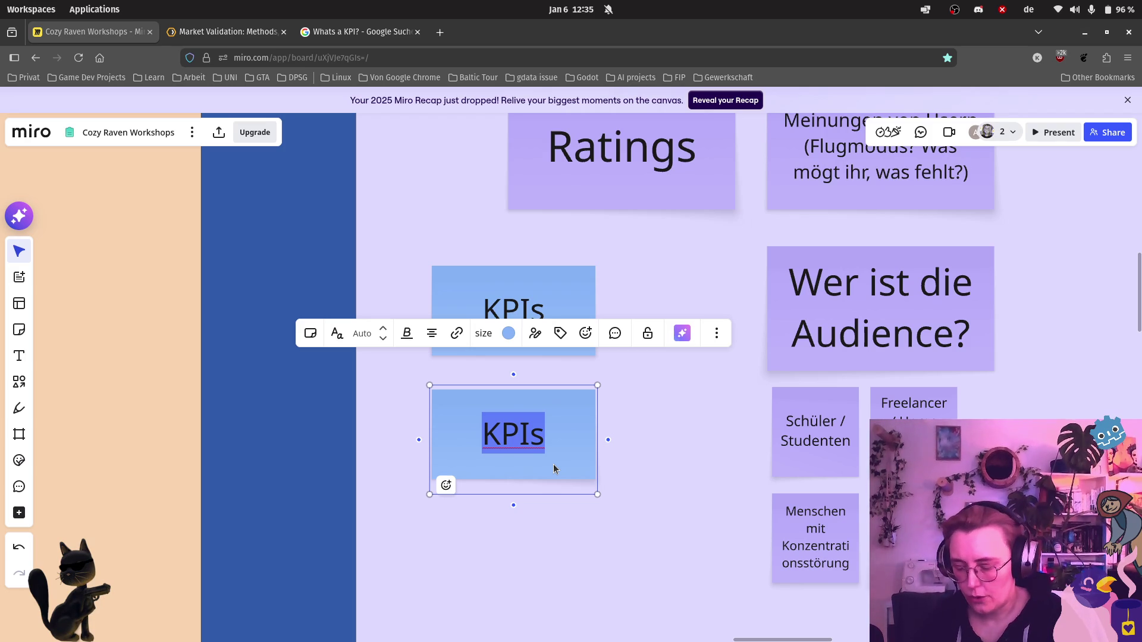
pyautogui.write('Wa')
pyautogui.press('BackSpace')
pyautogui.press('BackSpace')
pyautogui.write('Wachsende Engam')
pyautogui.press('BackSpace')
pyautogui.write('gement-Z')
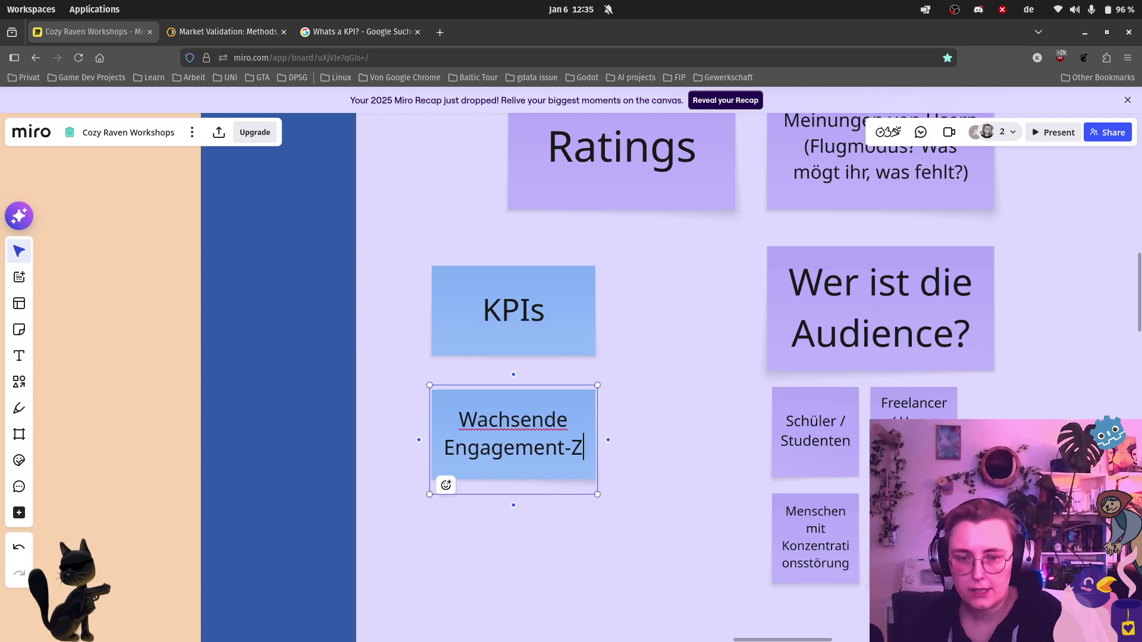
pyautogui.write('ahlen zu')
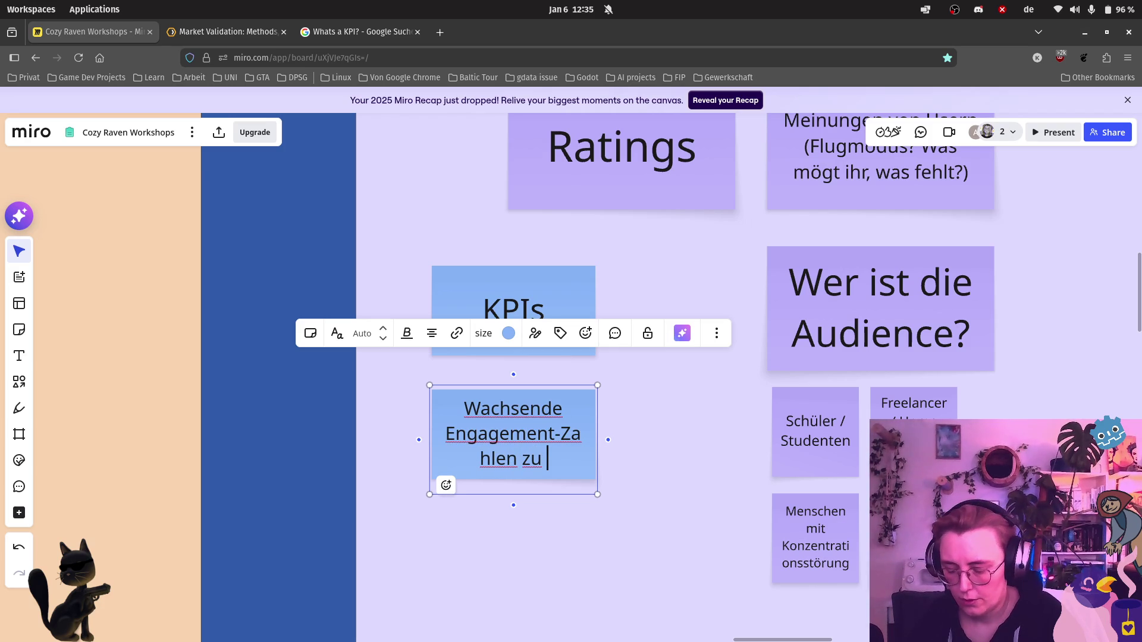
pyautogui.write(' CR-C')
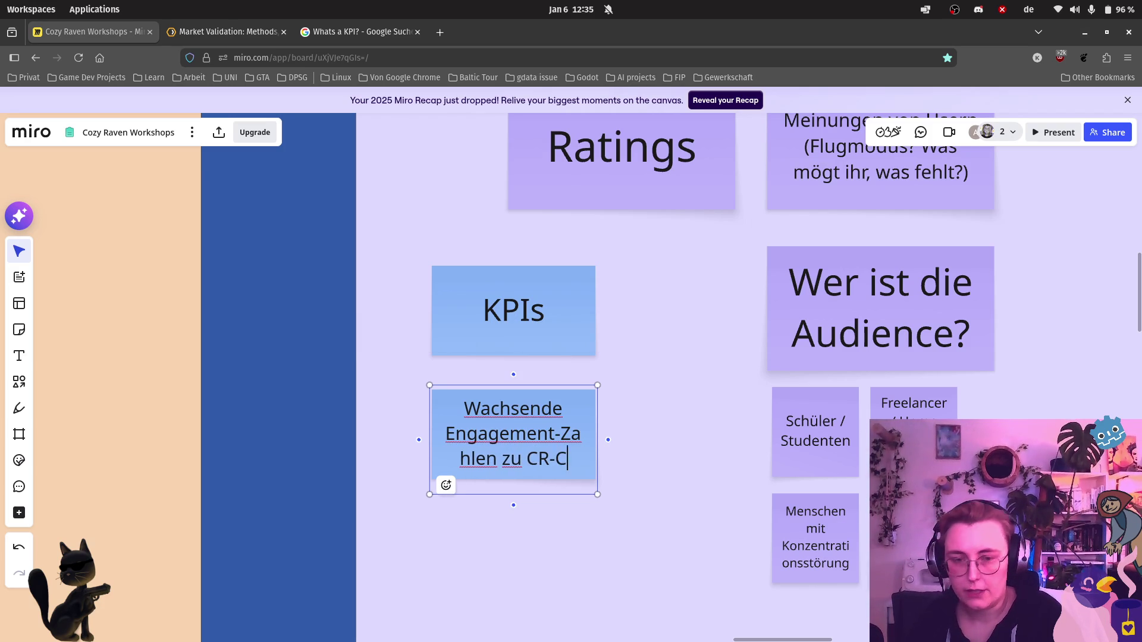
pyautogui.write('ontent')
pyautogui.click(537, 610)
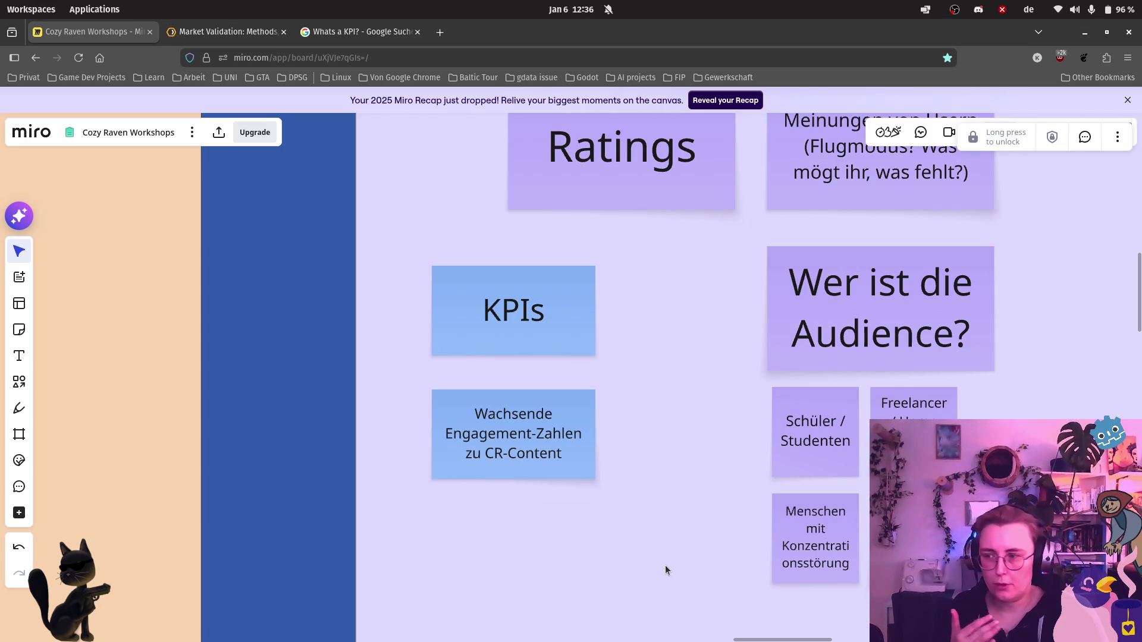
pyautogui.moveTo(640, 299); pyautogui.dragTo(613, 498)
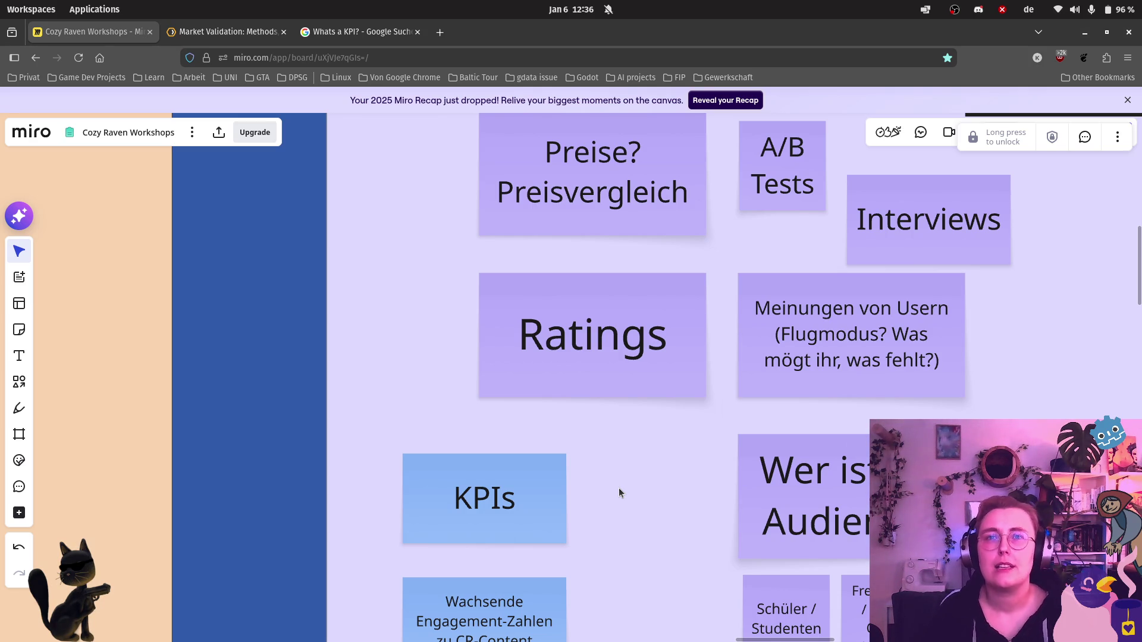
pyautogui.scroll(-2, 641, 469)
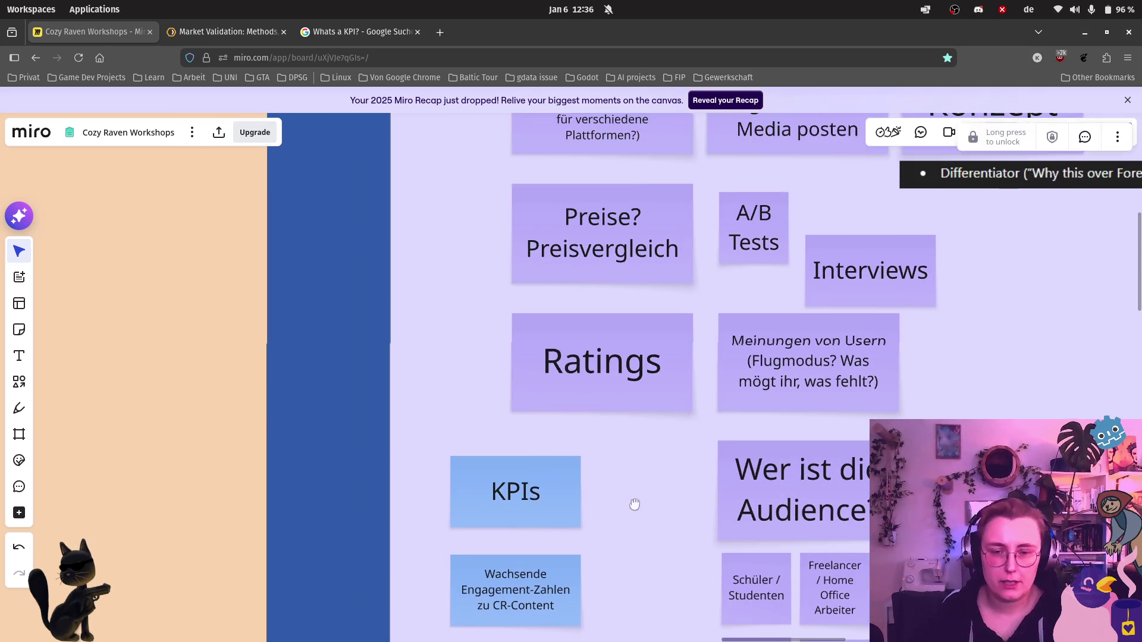
pyautogui.scroll(-2, 636, 512)
pyautogui.scroll(4, 492, 411)
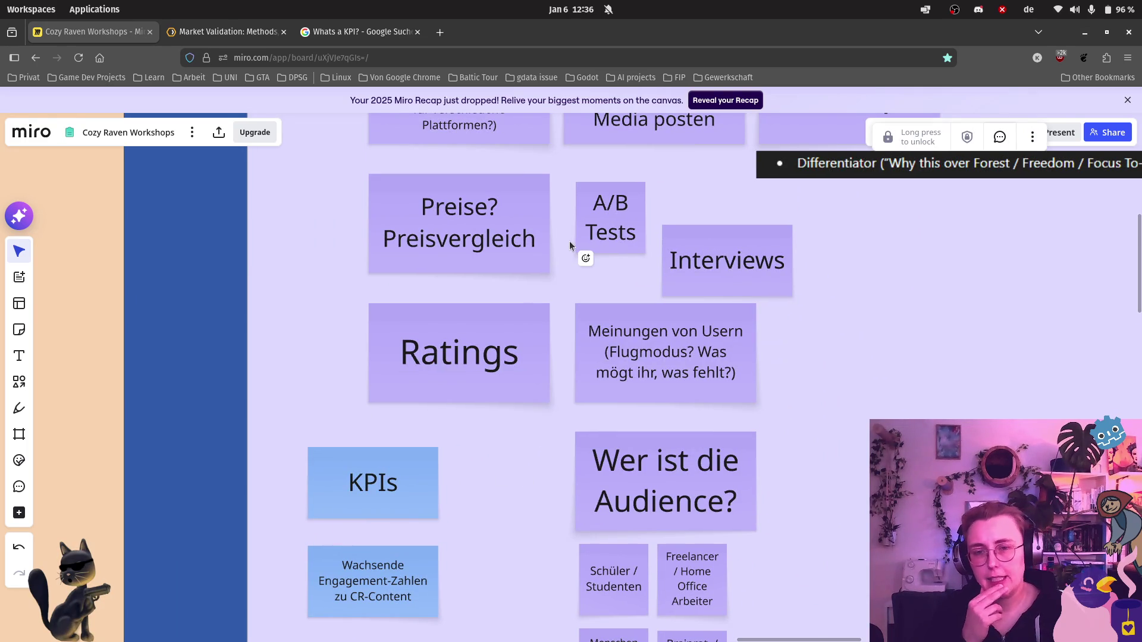
pyautogui.moveTo(869, 270)
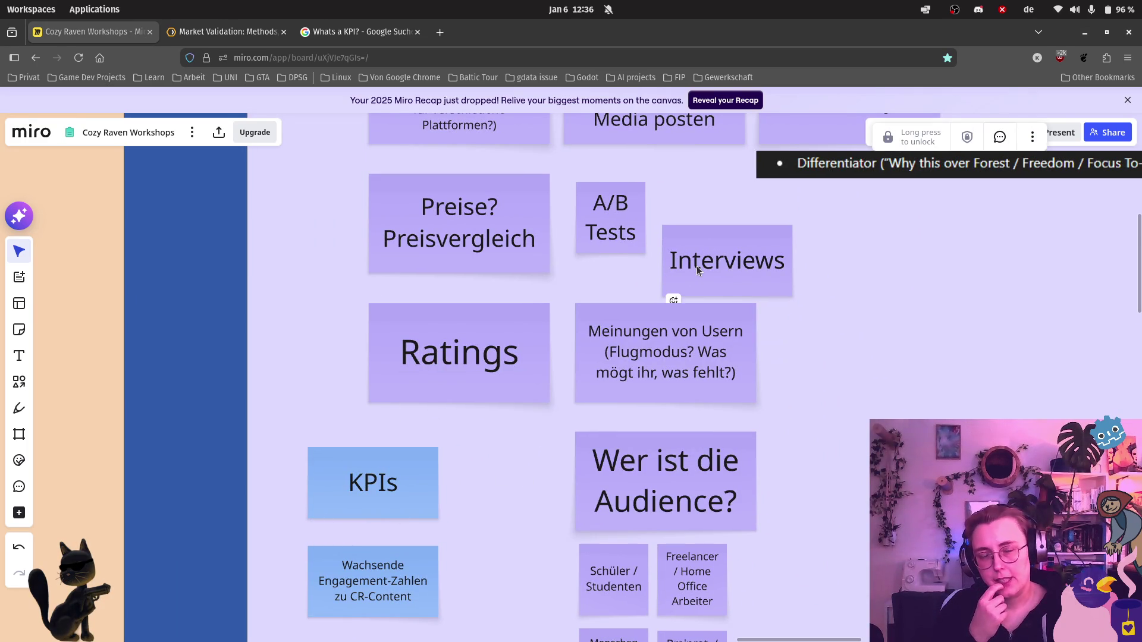
pyautogui.scroll(-3, 435, 569)
pyautogui.hscroll(-2, 434, 568)
pyautogui.scroll(3, 435, 563)
# Step: Copy the engagement note below itself reading 'Qualitative Rückmeldungen aus den Interviews'
pyautogui.click(501, 420)
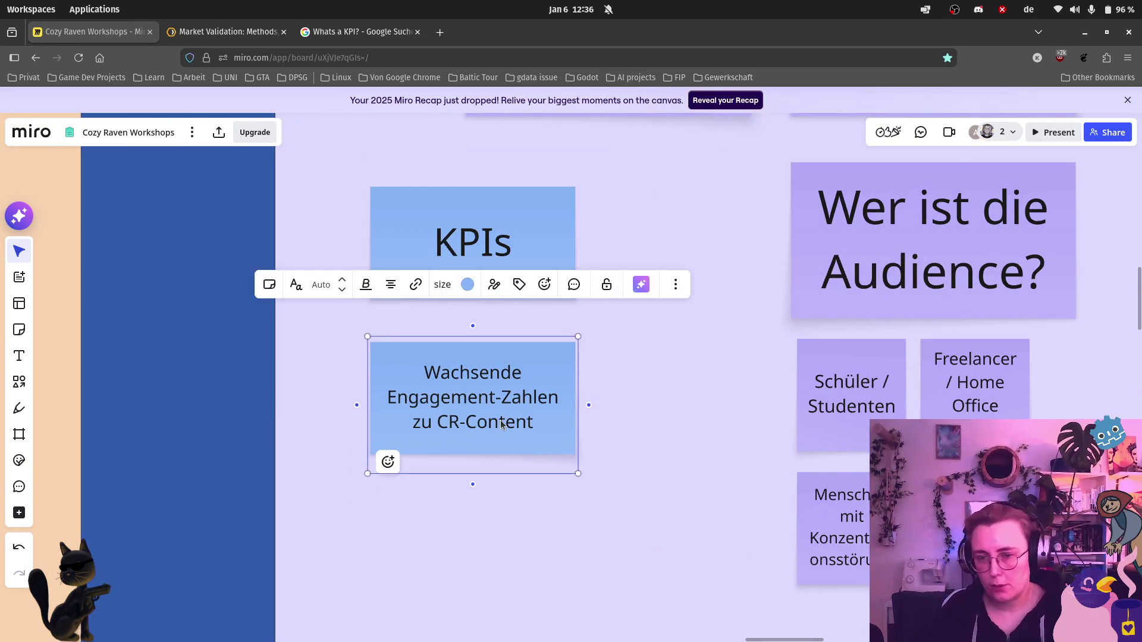
pyautogui.keyDown('alt'); pyautogui.moveTo(501, 420); pyautogui.dragTo(519, 578); pyautogui.keyUp('alt')
pyautogui.doubleClick(519, 578)
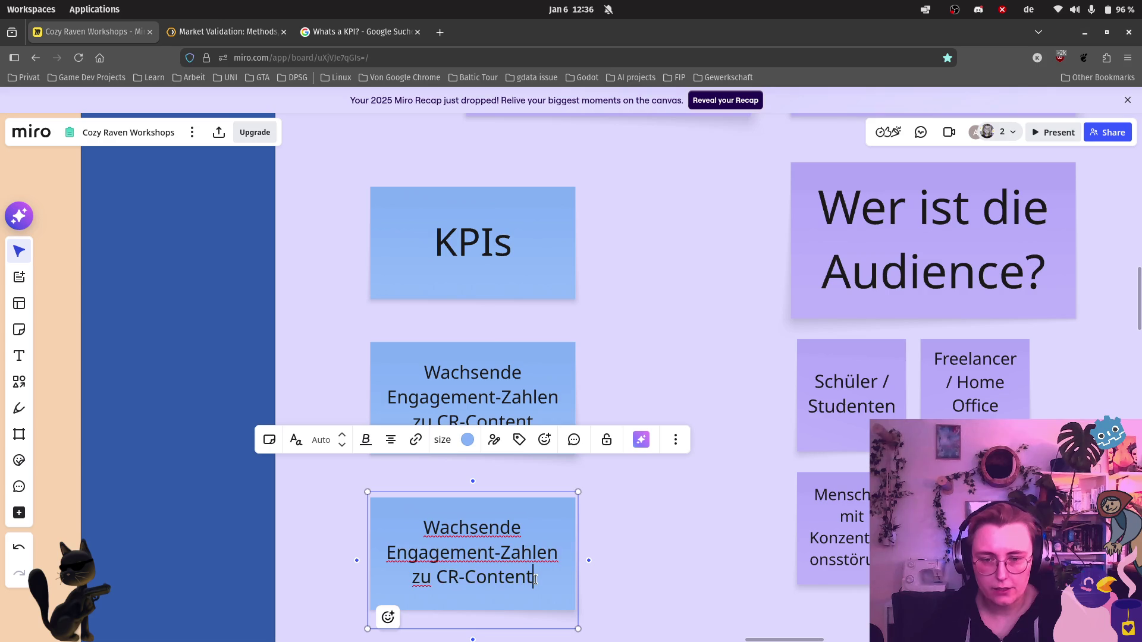
pyautogui.hotkey('ctrl', 'a')
pyautogui.write('R')
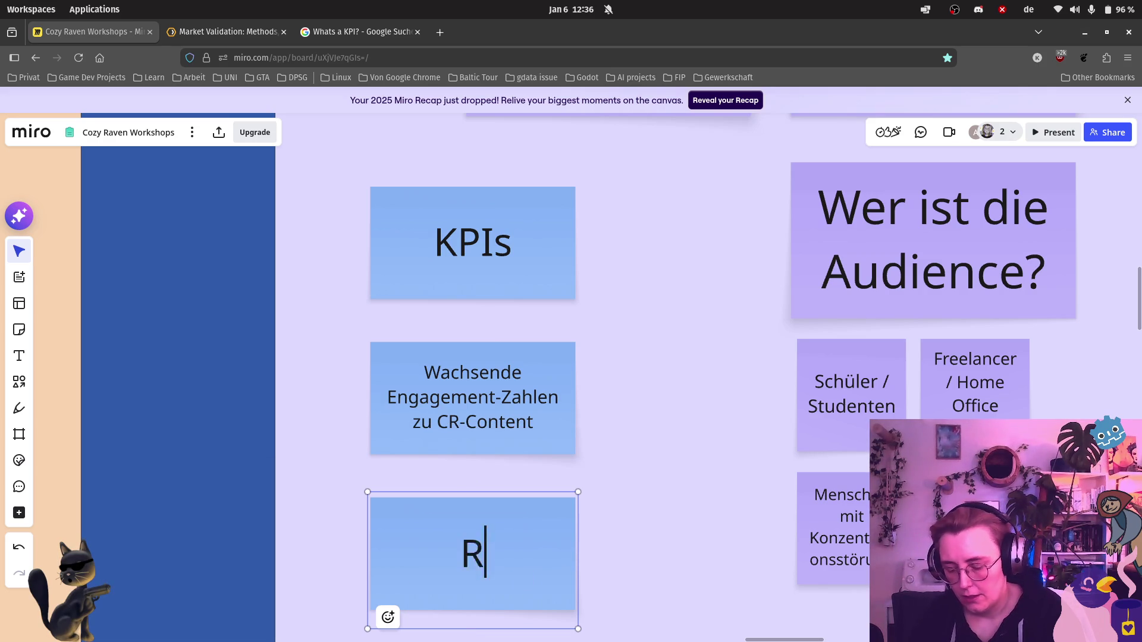
pyautogui.press('BackSpace')
pyautogui.write('Qualitative Rückmeldung')
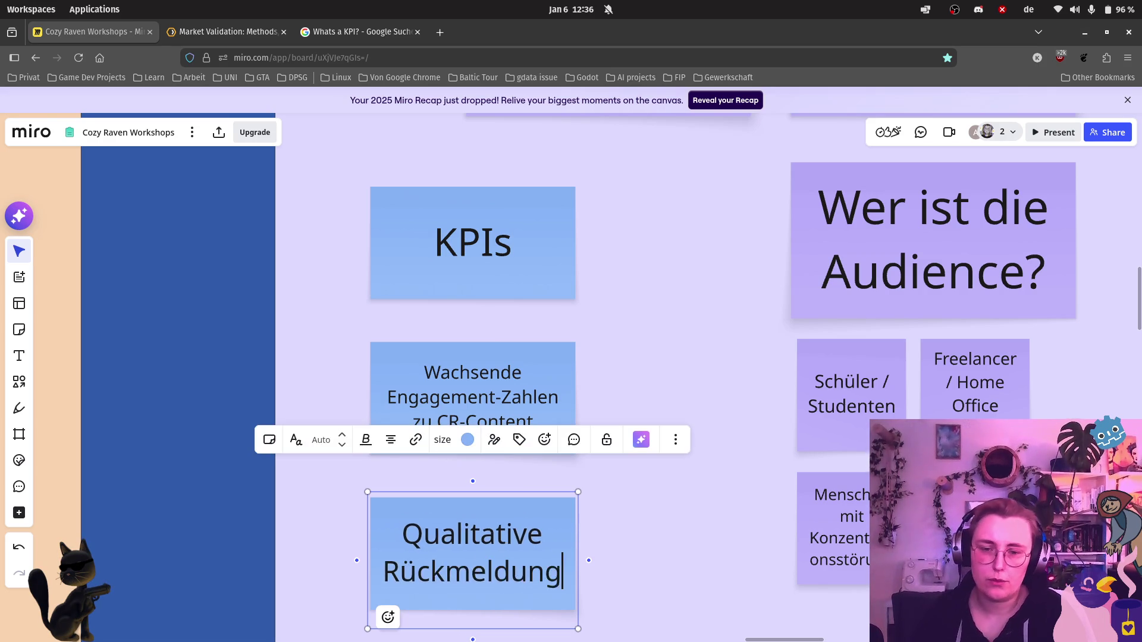
pyautogui.write('en aus den Interviews')
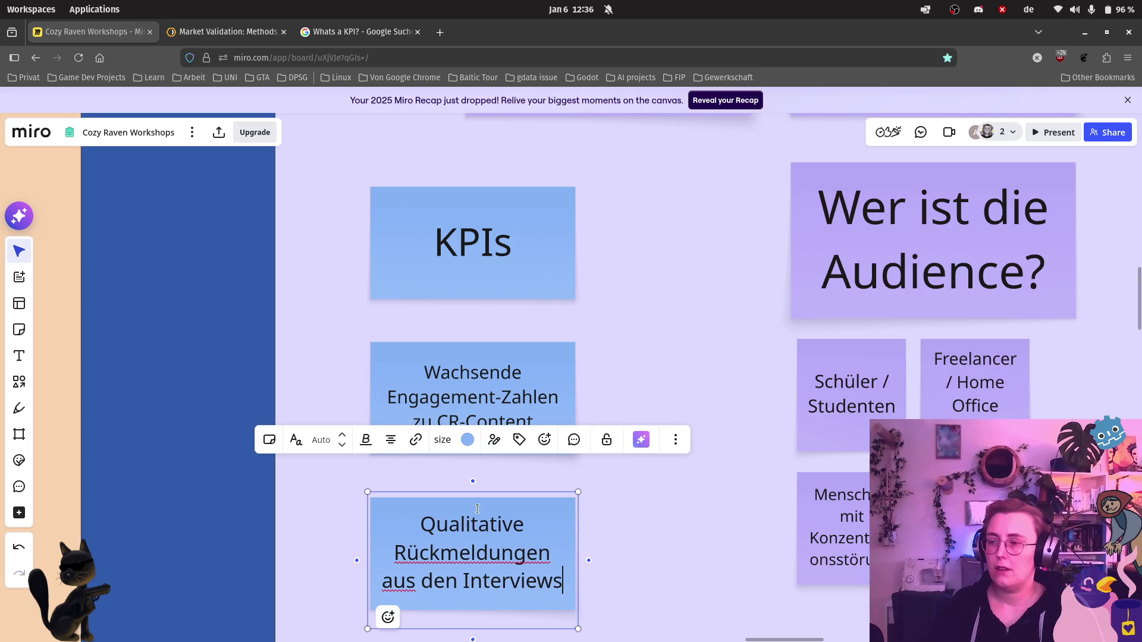
pyautogui.click(708, 500)
pyautogui.scroll(-4, 712, 476)
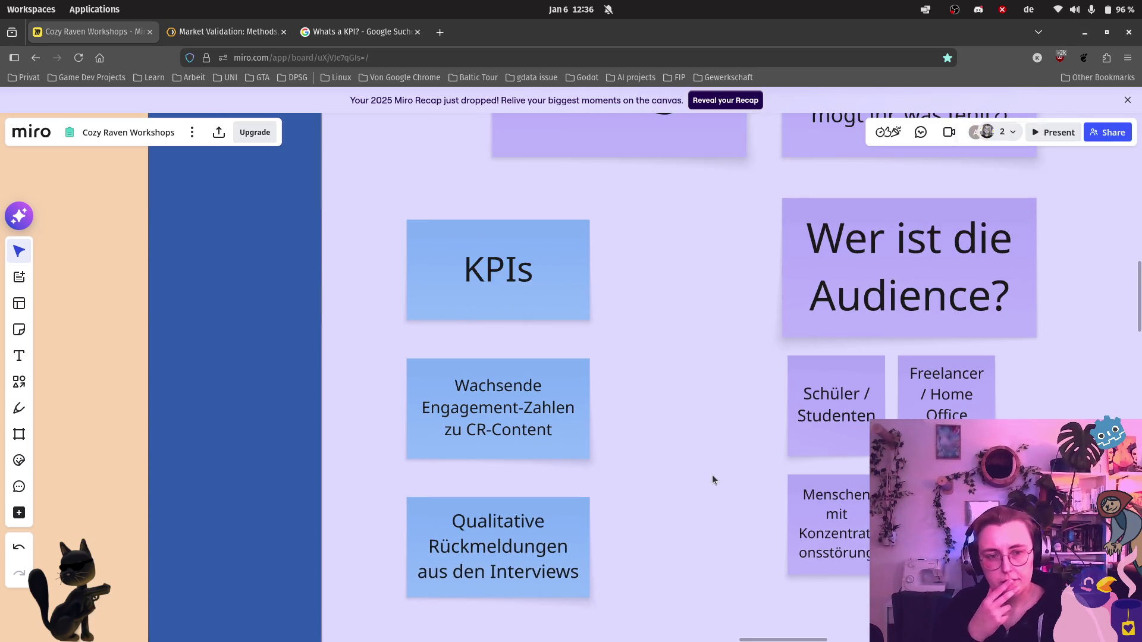
pyautogui.moveTo(721, 371); pyautogui.dragTo(702, 557)
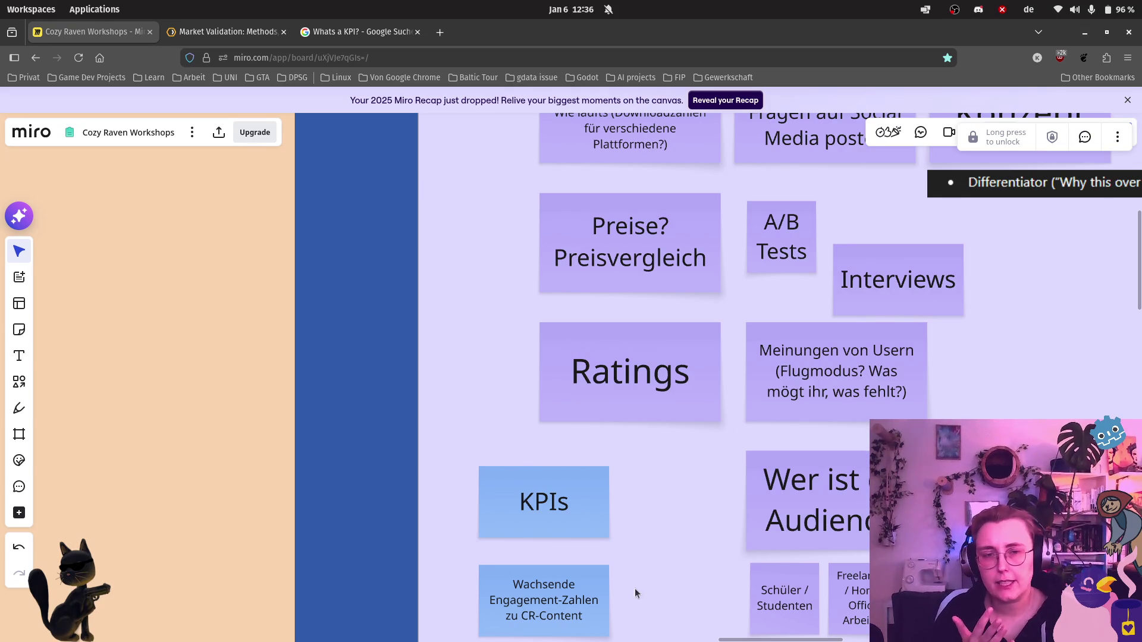
pyautogui.scroll(3, 660, 403)
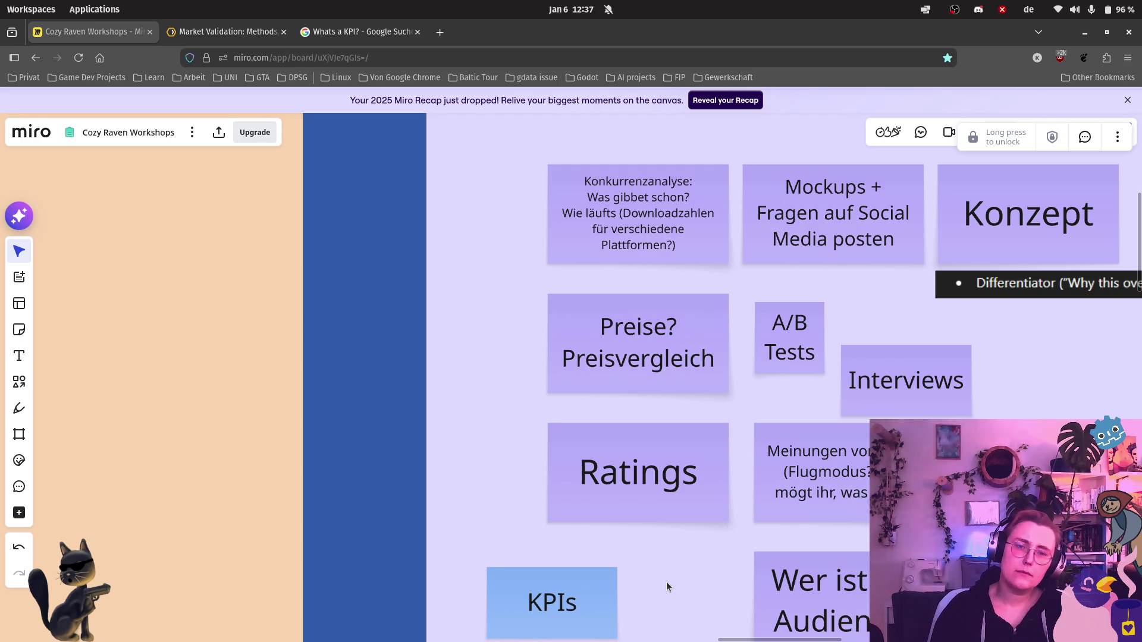
pyautogui.scroll(-3, 666, 582)
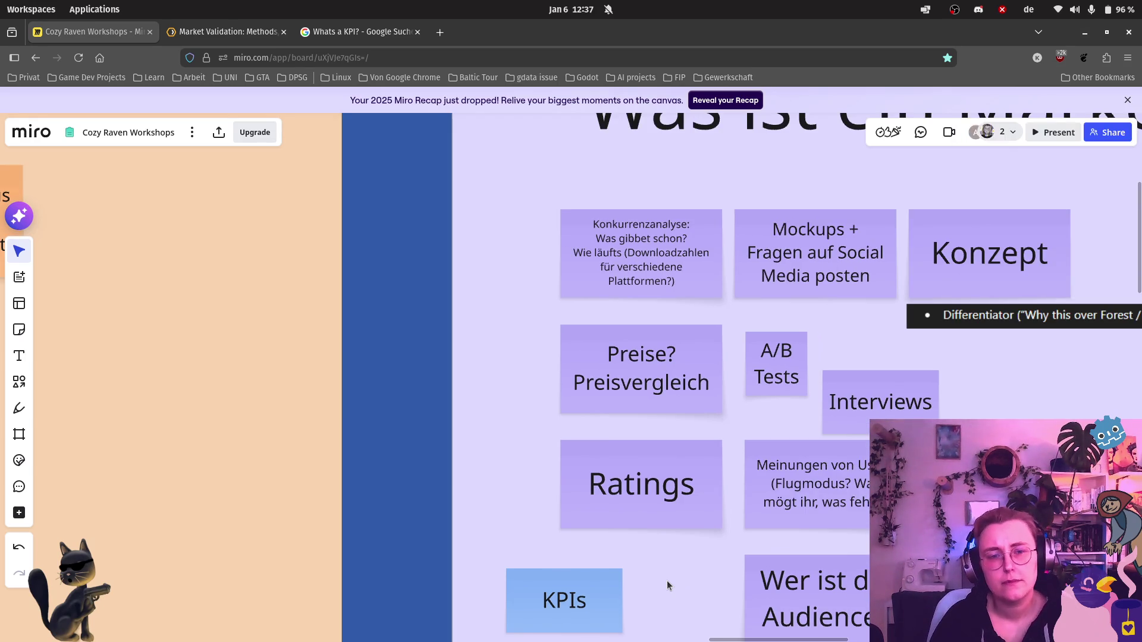
pyautogui.scroll(-5, 667, 582)
pyautogui.scroll(-3, 697, 395)
pyautogui.scroll(3, 715, 338)
pyautogui.scroll(2, 738, 397)
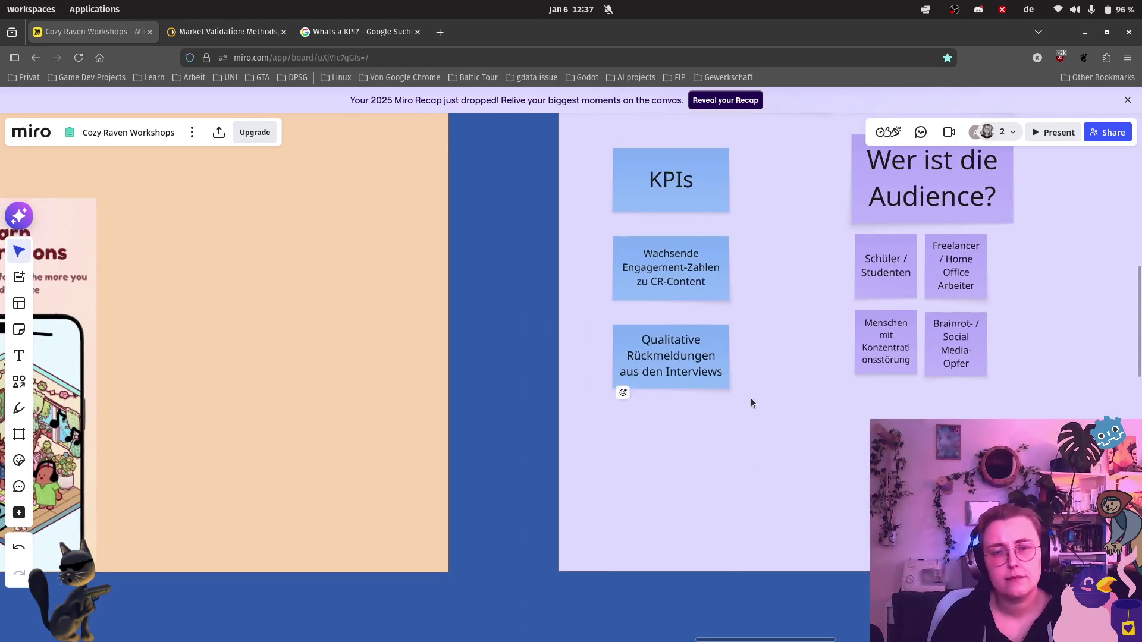
pyautogui.scroll(3, 749, 404)
# Step: Duplicate the 'Qualitative Rückmeldungen aus den Interviews' note directly below itself
pyautogui.click(645, 329)
pyautogui.hotkey('ctrl', 'd')
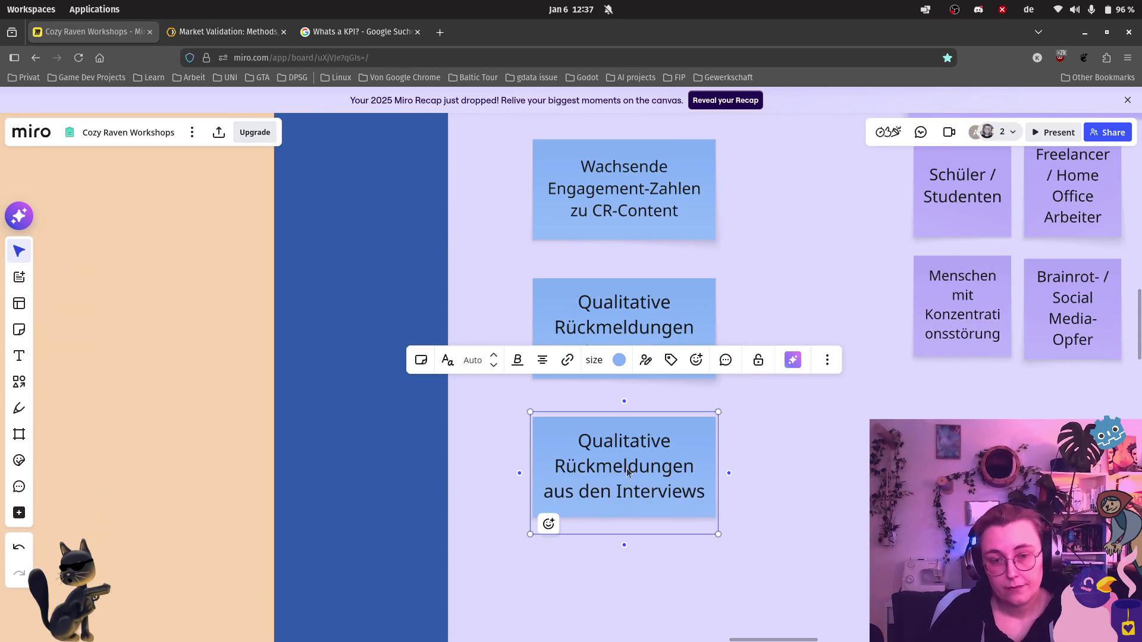
# Step: Clear the copied note's interview text so it can be rewritten as 'E-mail-Liste'
pyautogui.doubleClick(671, 500)
pyautogui.click(706, 497)
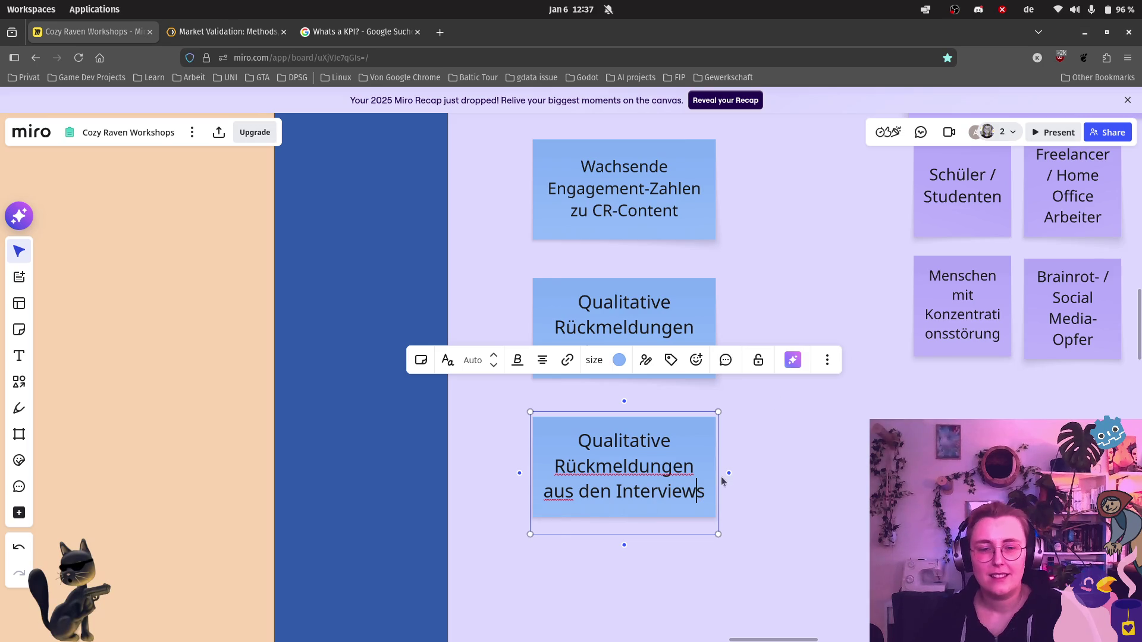
pyautogui.moveTo(686, 491)
pyautogui.mouseDown()
pyautogui.moveTo(592, 454)
pyautogui.moveTo(708, 501)
pyautogui.mouseUp()
pyautogui.doubleClick(700, 503)
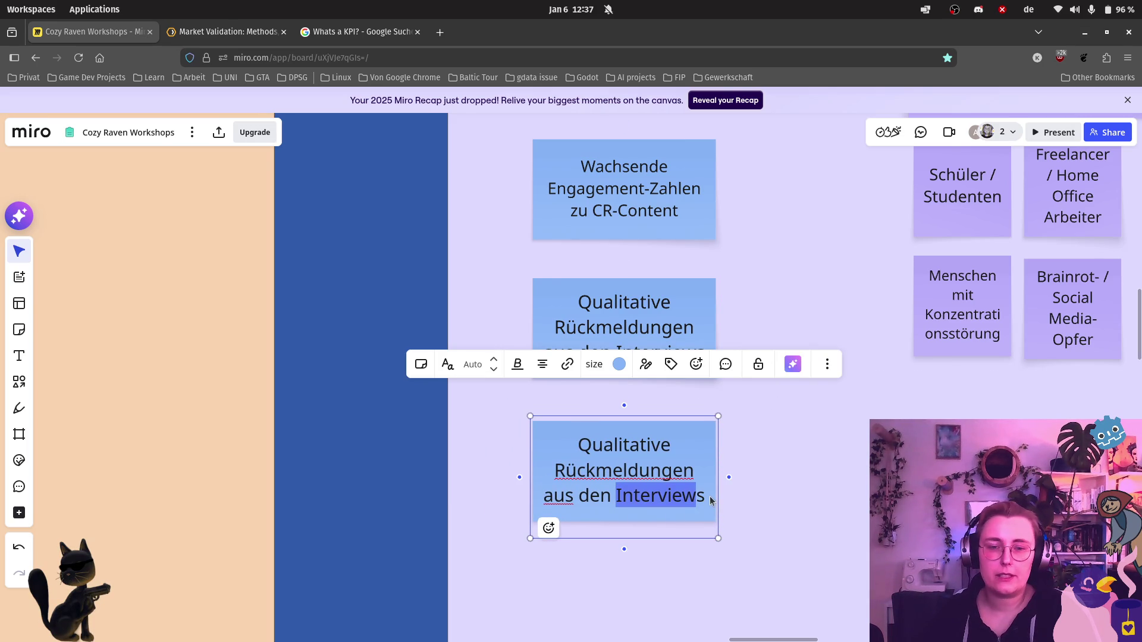
pyautogui.moveTo(616, 496); pyautogui.dragTo(705, 493)
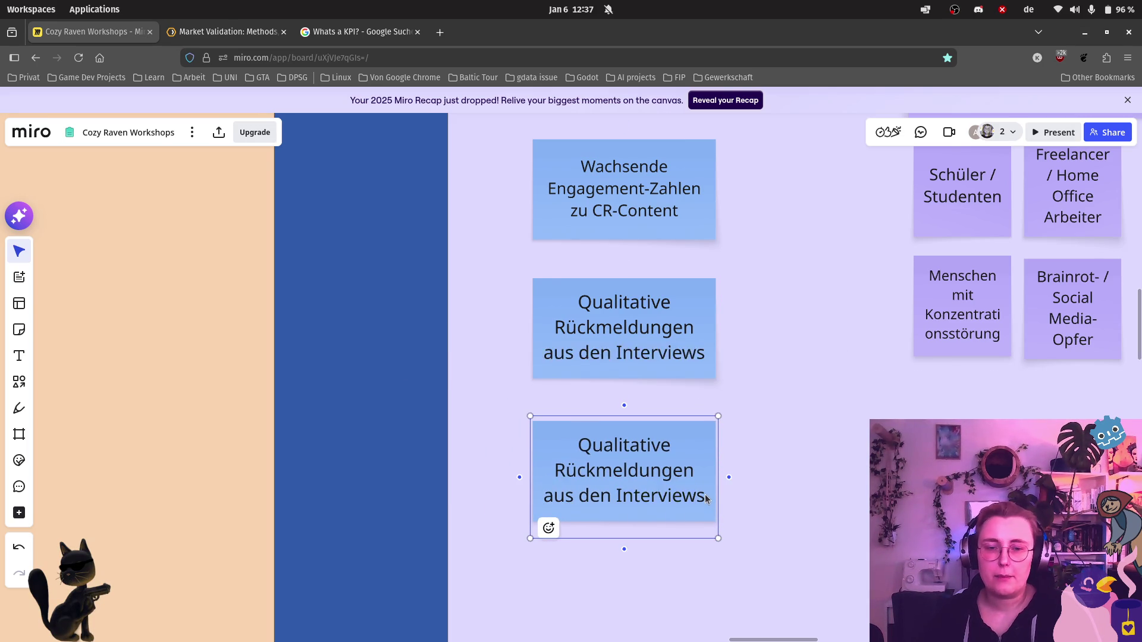
pyautogui.press('BackSpace')
pyautogui.press('BackSpace')
pyautogui.press('BackSpace')
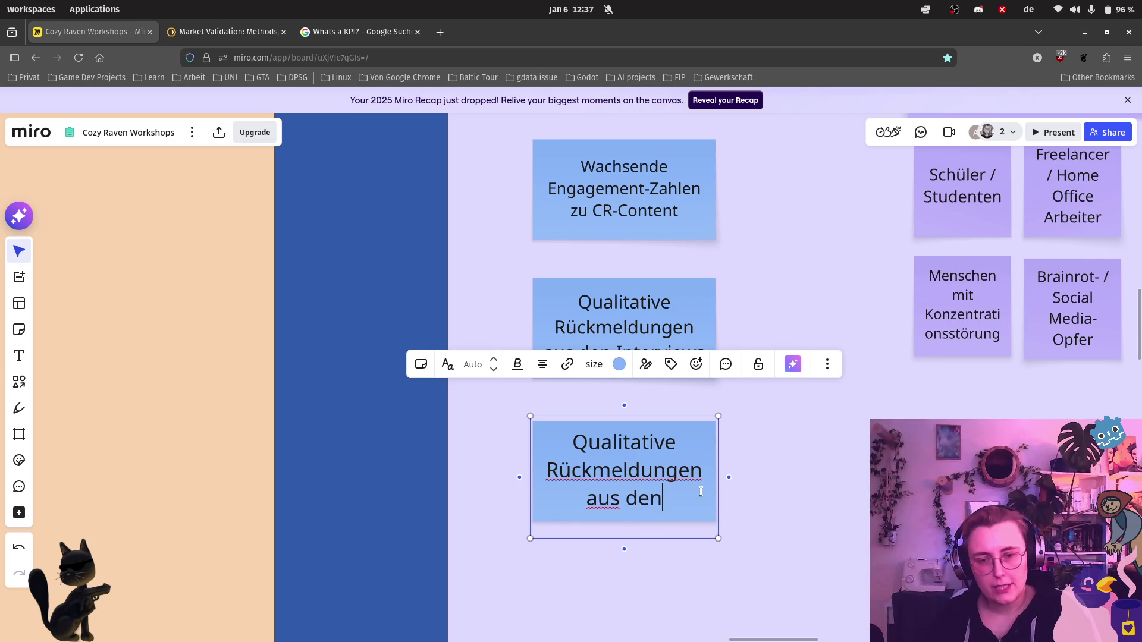
pyautogui.press('BackSpace')
pyautogui.press('BackSpace')
pyautogui.press('BackSpace')
pyautogui.press('BackSpace')
pyautogui.press('BackSpace')
pyautogui.press('BackSpace')
pyautogui.press('BackSpace')
pyautogui.press('BackSpace')
pyautogui.press('BackSpace')
pyautogui.press('BackSpace')
pyautogui.press('BackSpace')
pyautogui.press('BackSpace')
pyautogui.press('BackSpace')
pyautogui.press('BackSpace')
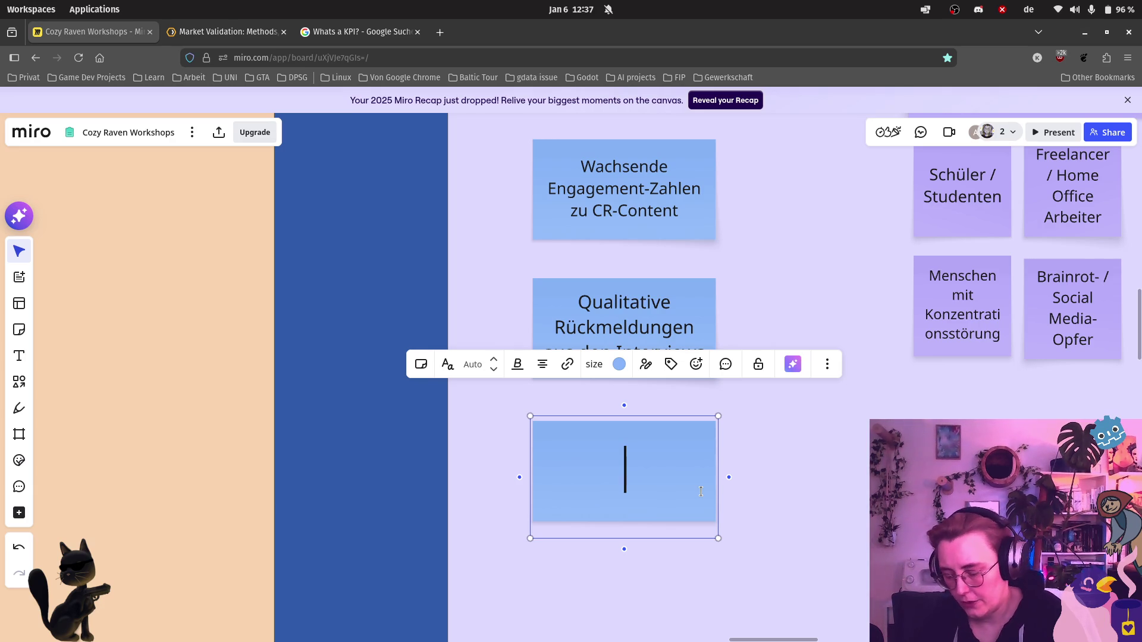
pyautogui.write('E-mail-')
pyautogui.write('ste')
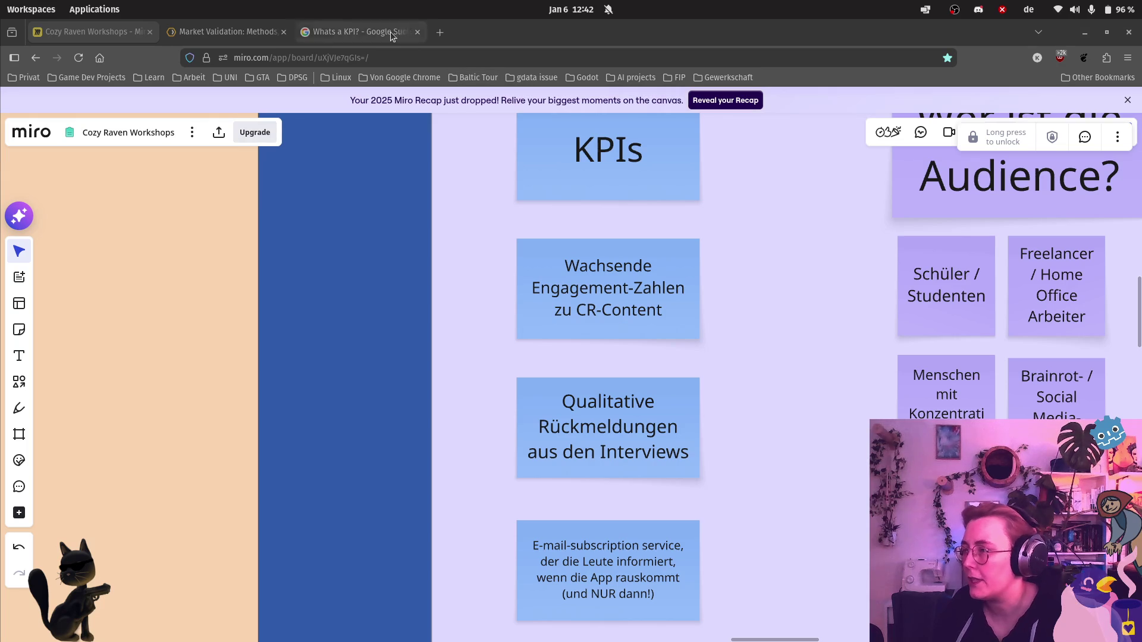
# Step: Bring up the list of open browser windows after finishing the e-mail subscription note
pyautogui.click(20, 78)
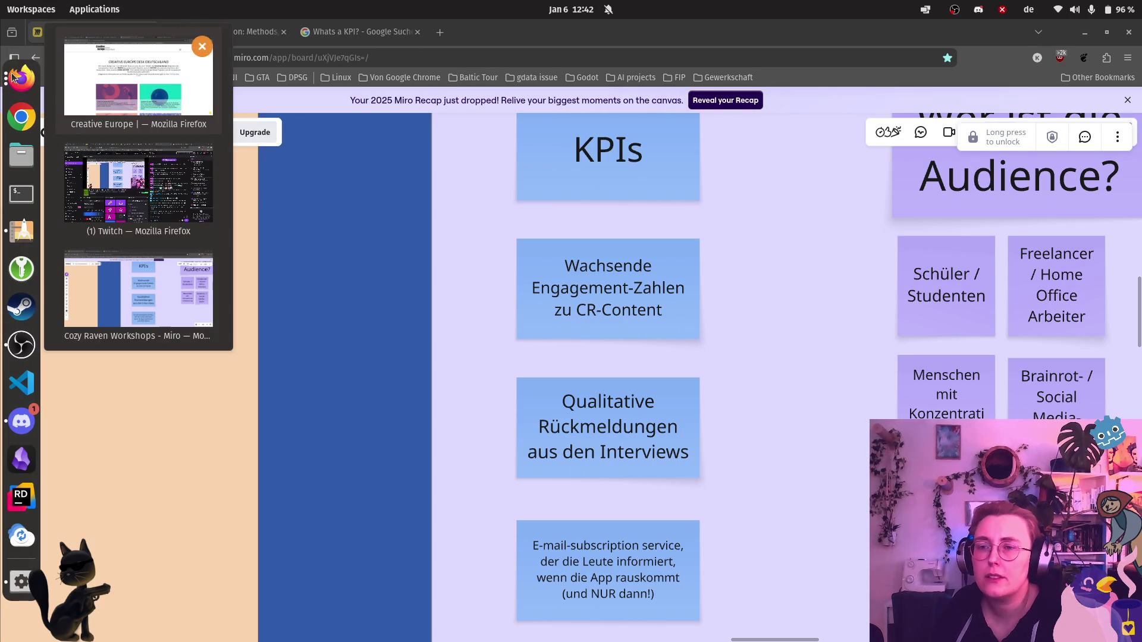
pyautogui.click(138, 295)
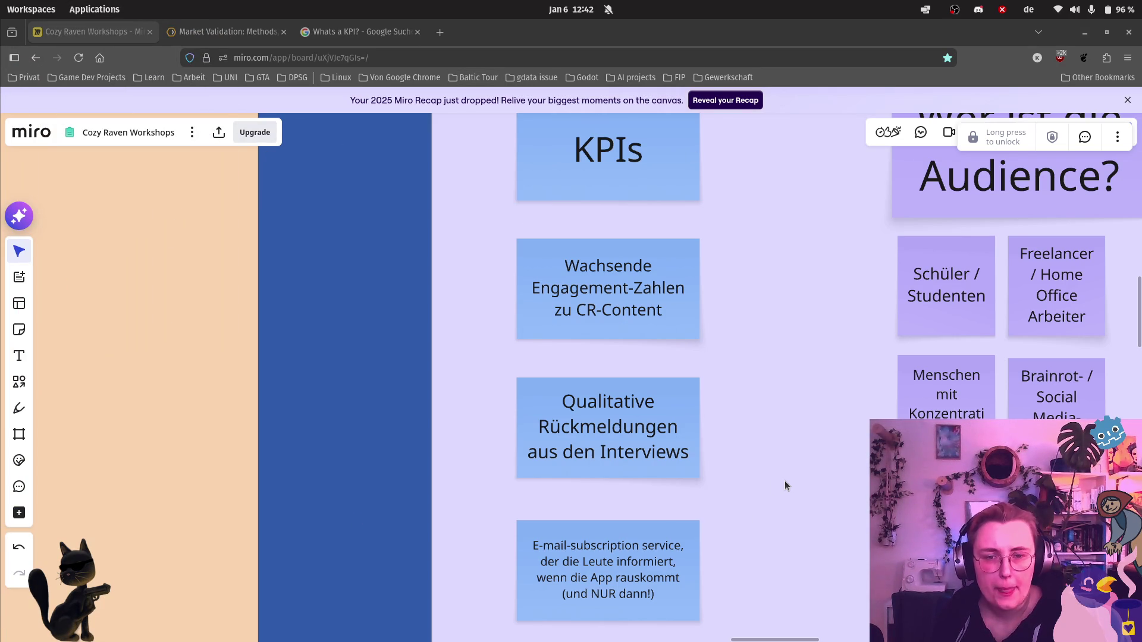
pyautogui.scroll(-1, 784, 481)
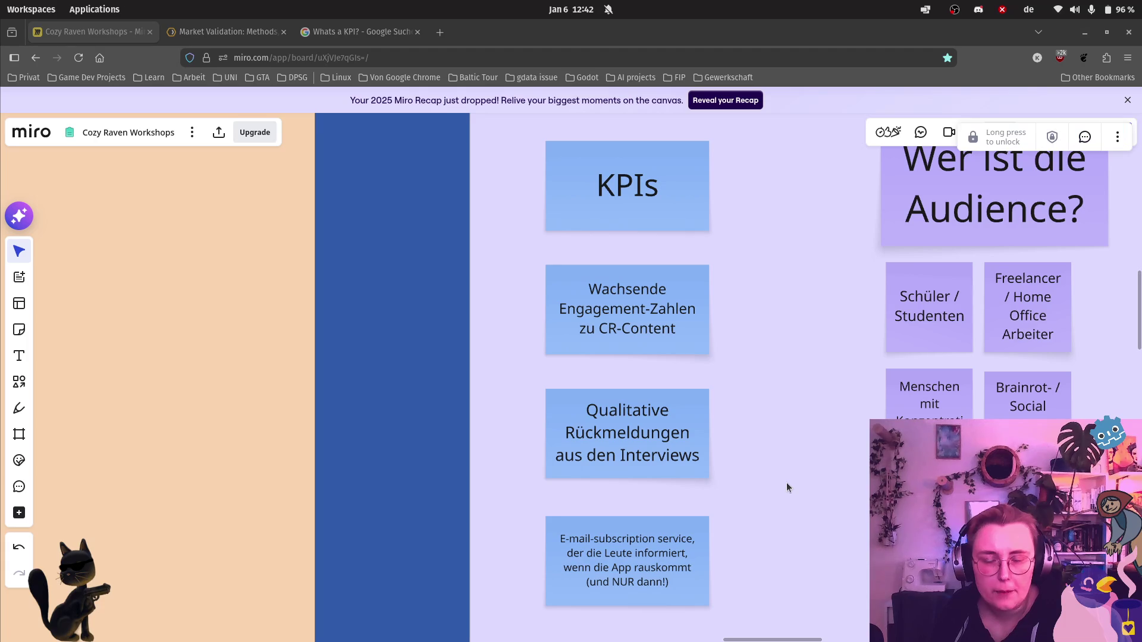
pyautogui.scroll(-2, 786, 488)
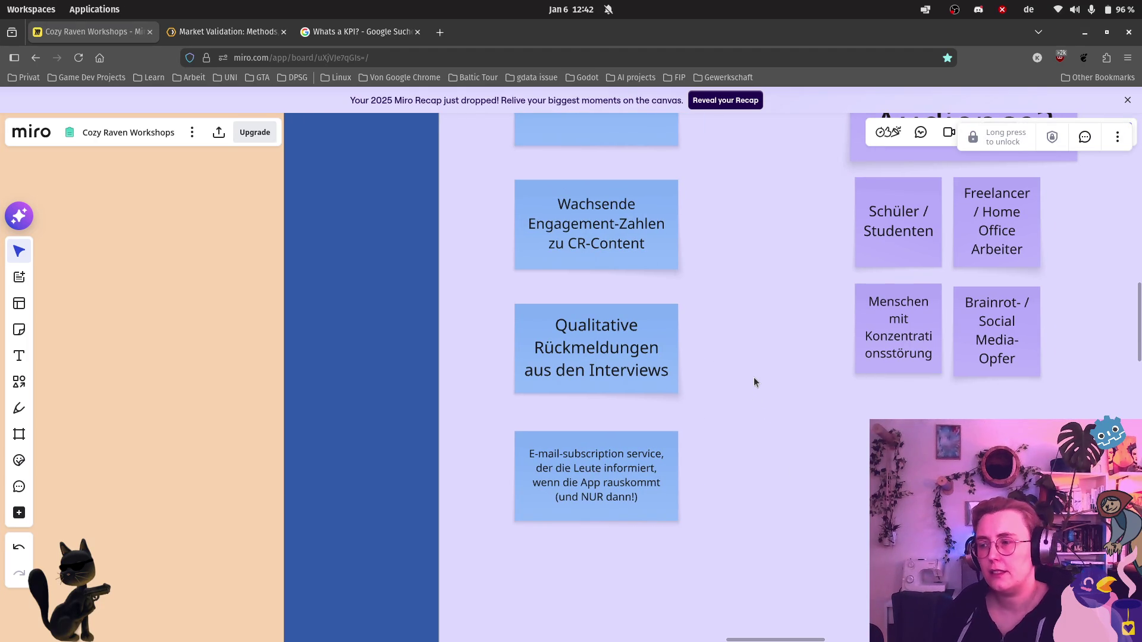
pyautogui.scroll(-1, 754, 378)
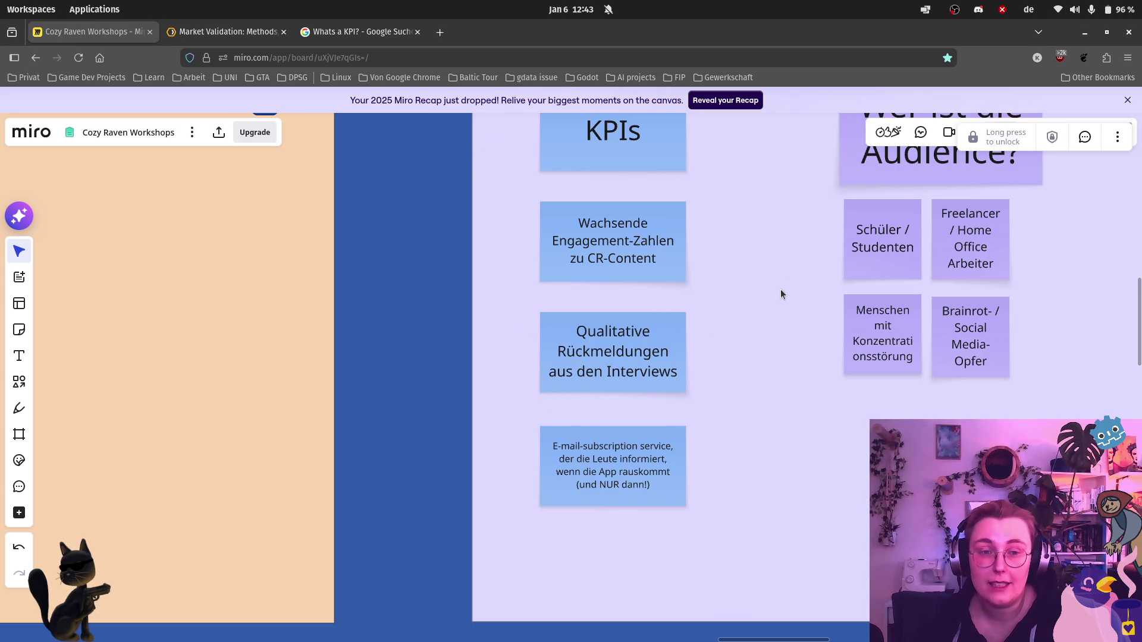
pyautogui.scroll(5, 746, 182)
pyautogui.scroll(2, 720, 469)
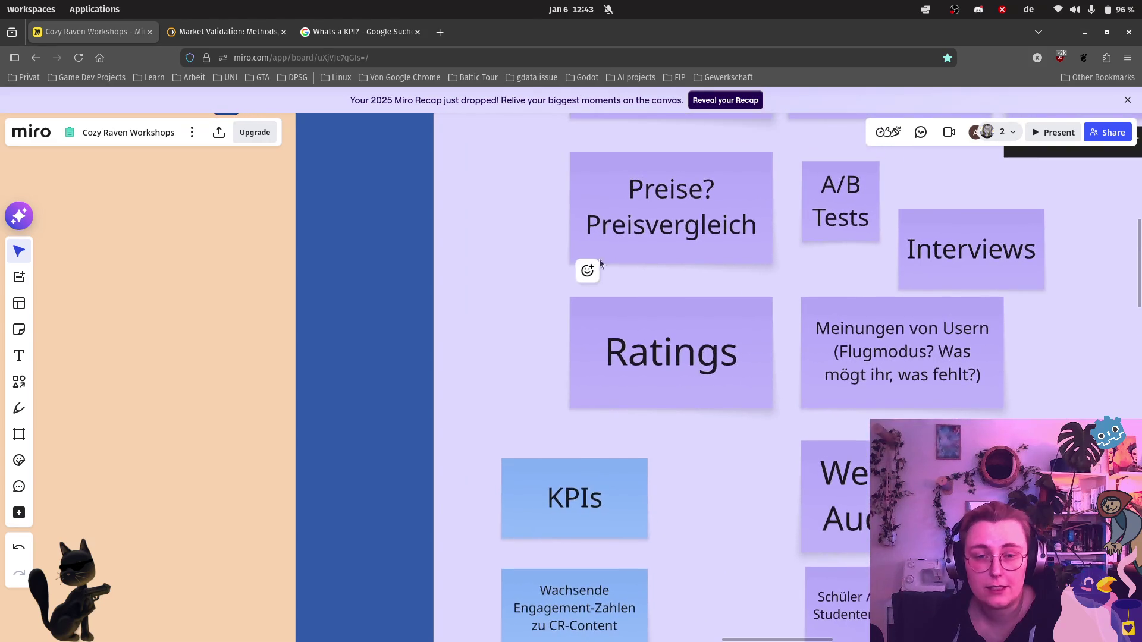
pyautogui.scroll(-4, 687, 509)
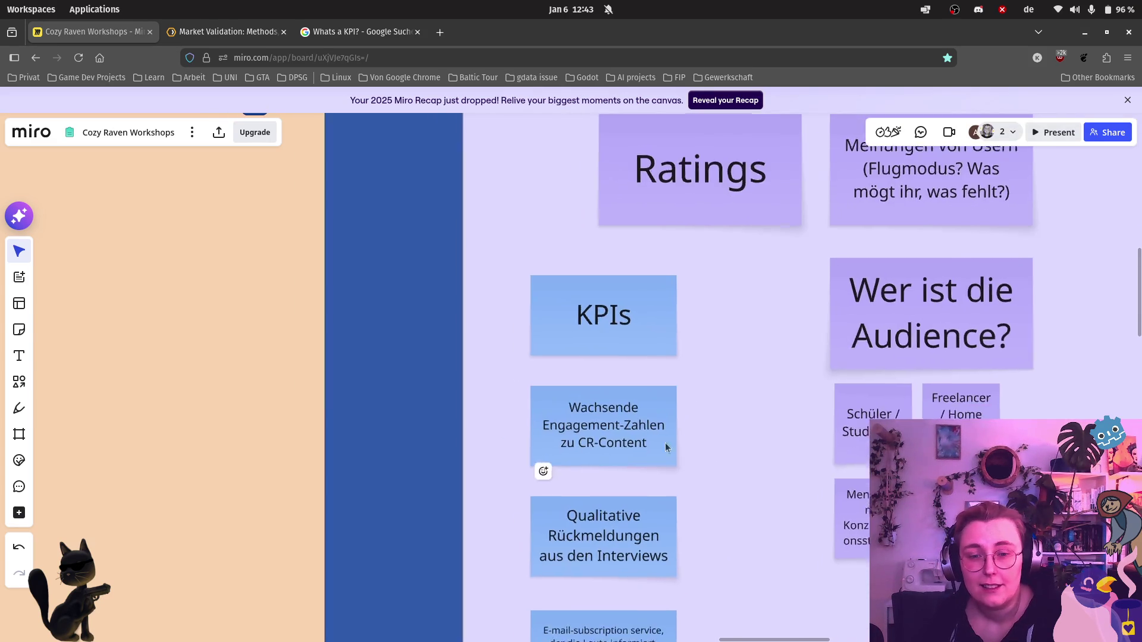
pyautogui.scroll(-3, 731, 432)
pyautogui.scroll(3, 585, 368)
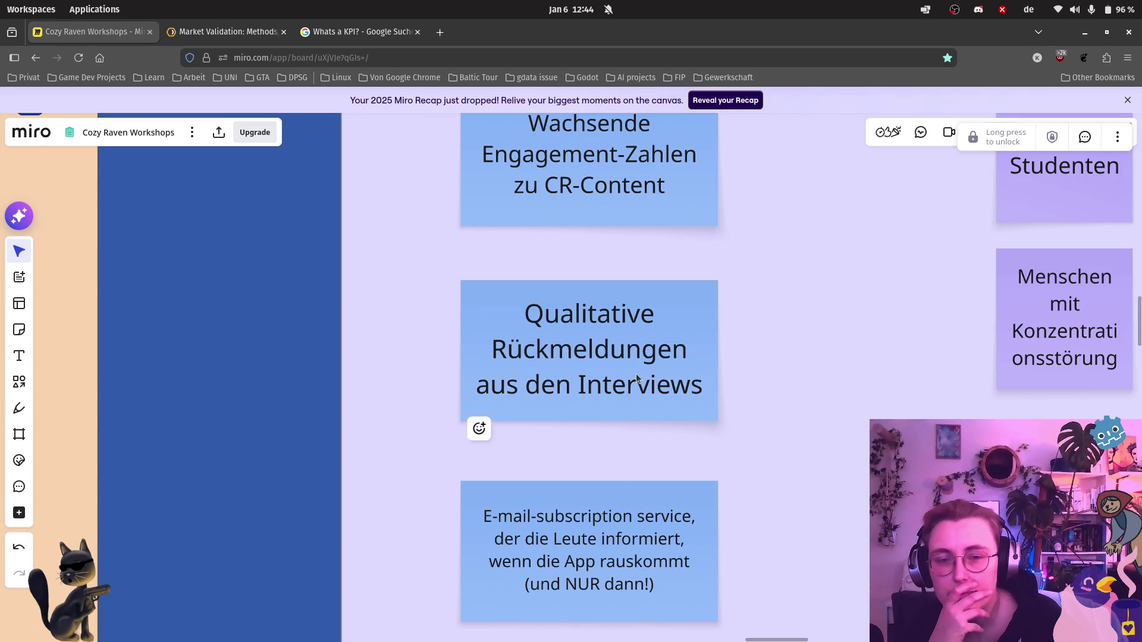
# Step: Rewrite the third KPI note to read 'Quantitative Rückmeldungen aus Survey'
pyautogui.doubleClick(636, 384)
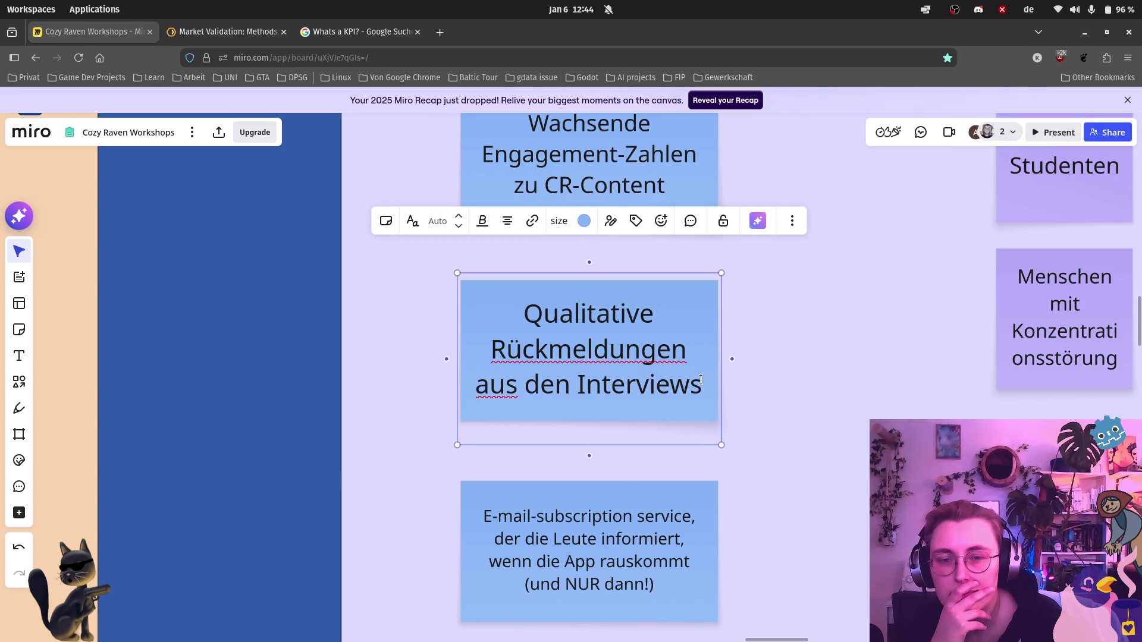
pyautogui.moveTo(702, 384); pyautogui.dragTo(529, 317)
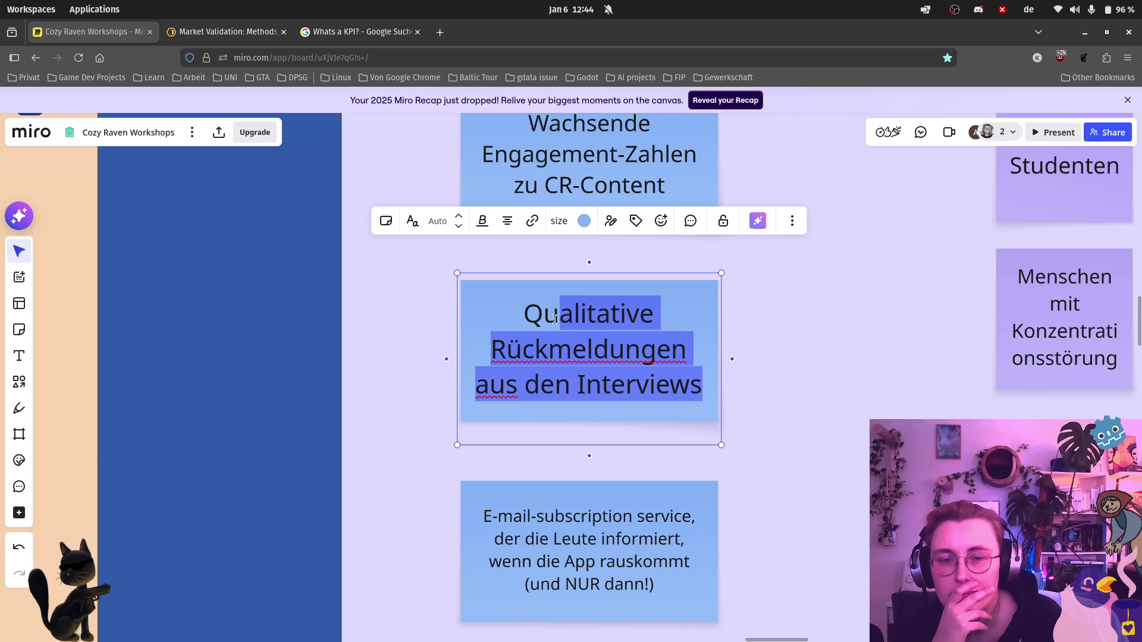
pyautogui.write('Quant')
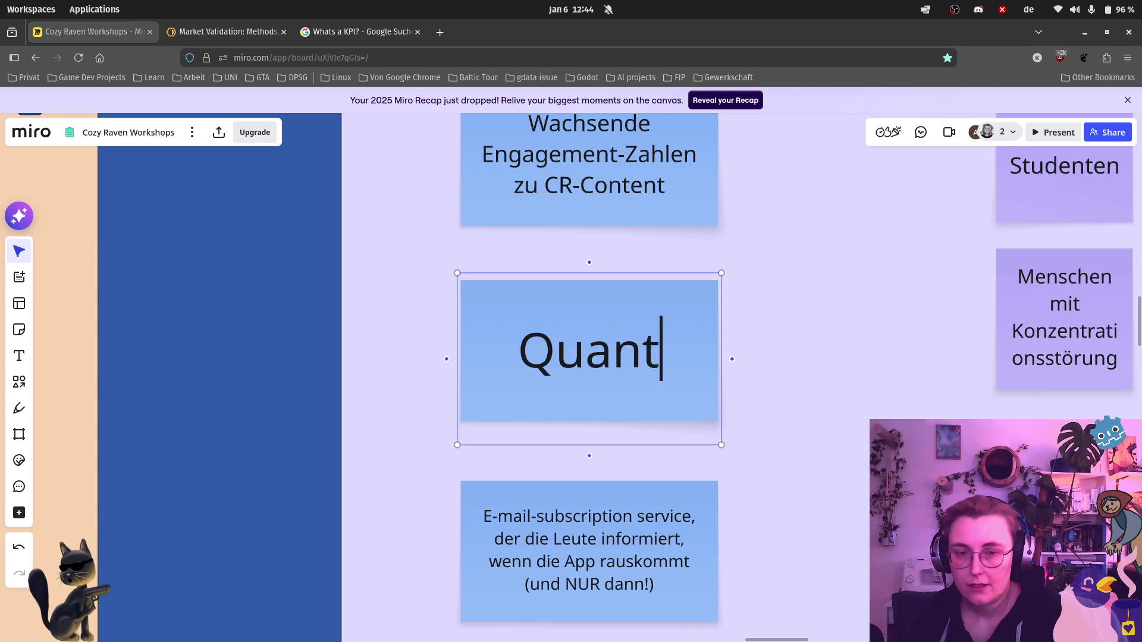
pyautogui.write('itative ')
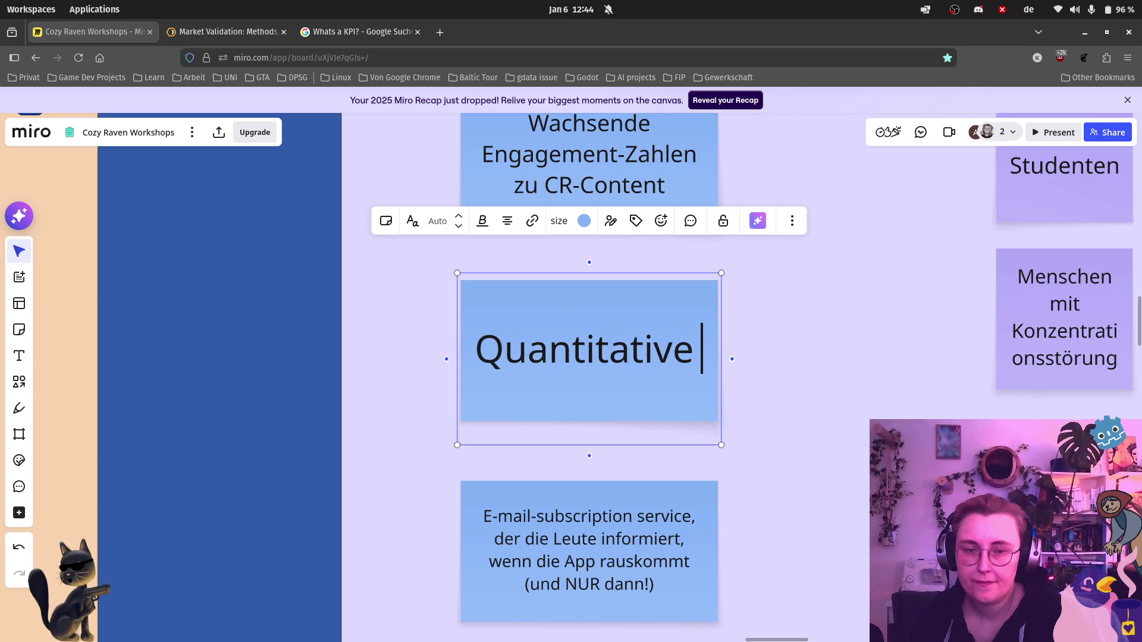
pyautogui.write('Rp')
pyautogui.press('BackSpace')
pyautogui.write('ückmeldungen')
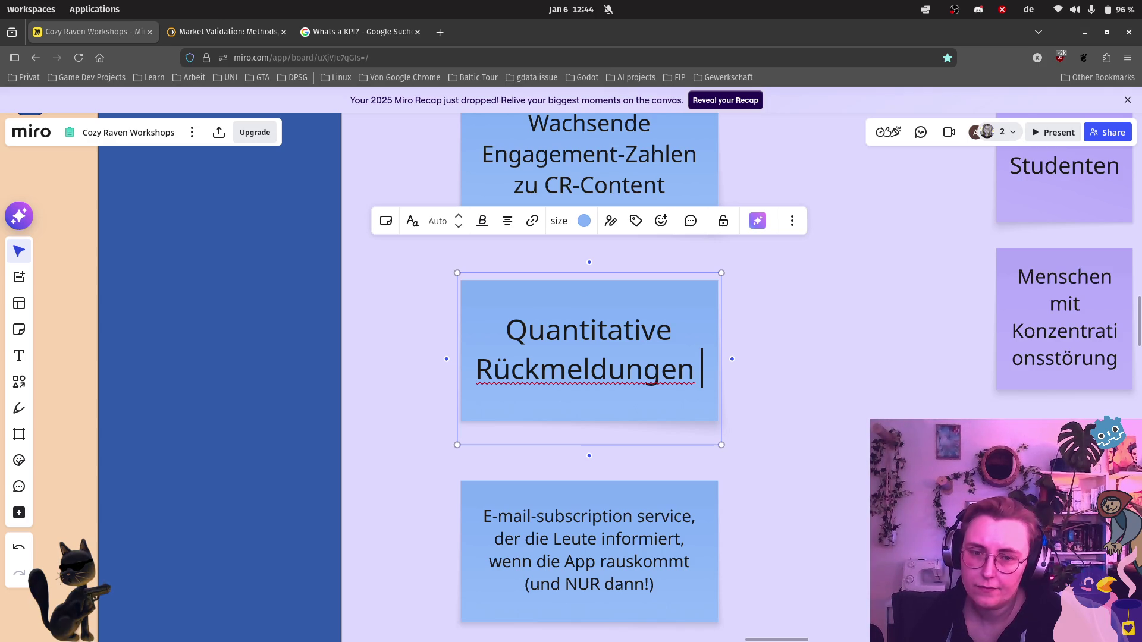
pyautogui.write('aus ')
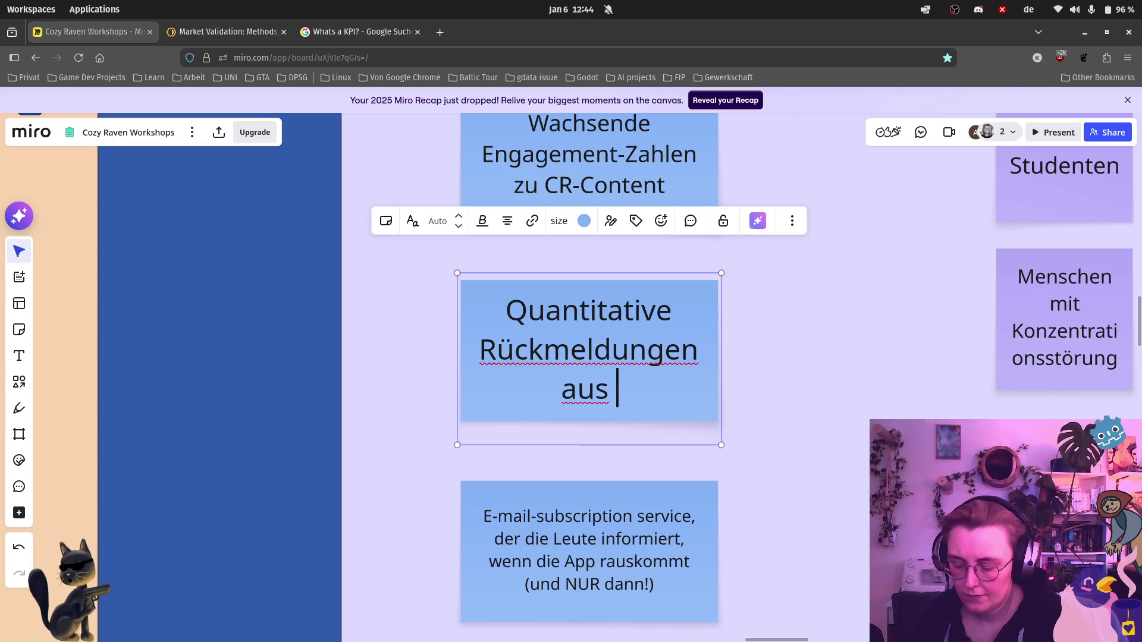
pyautogui.write('Survey')
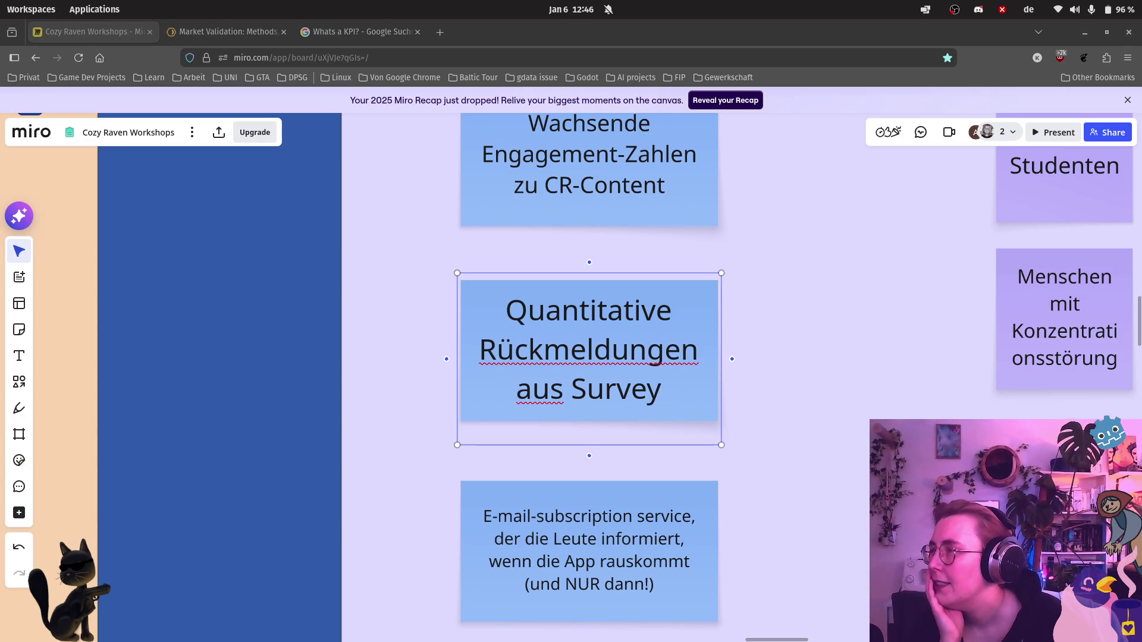
pyautogui.click(21, 77)
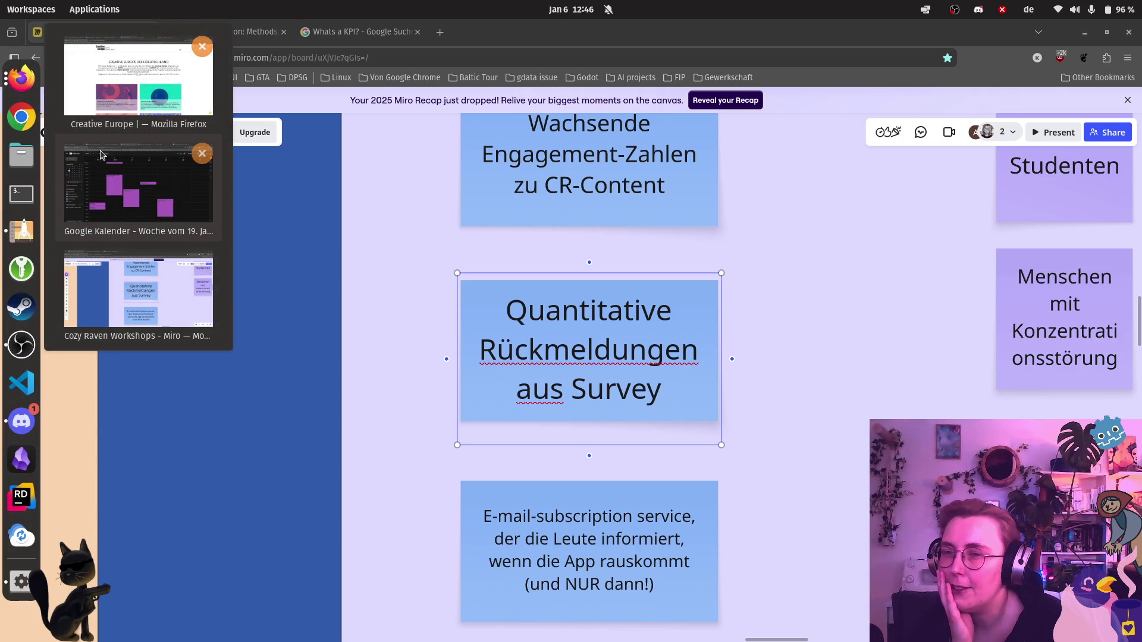
pyautogui.click(139, 295)
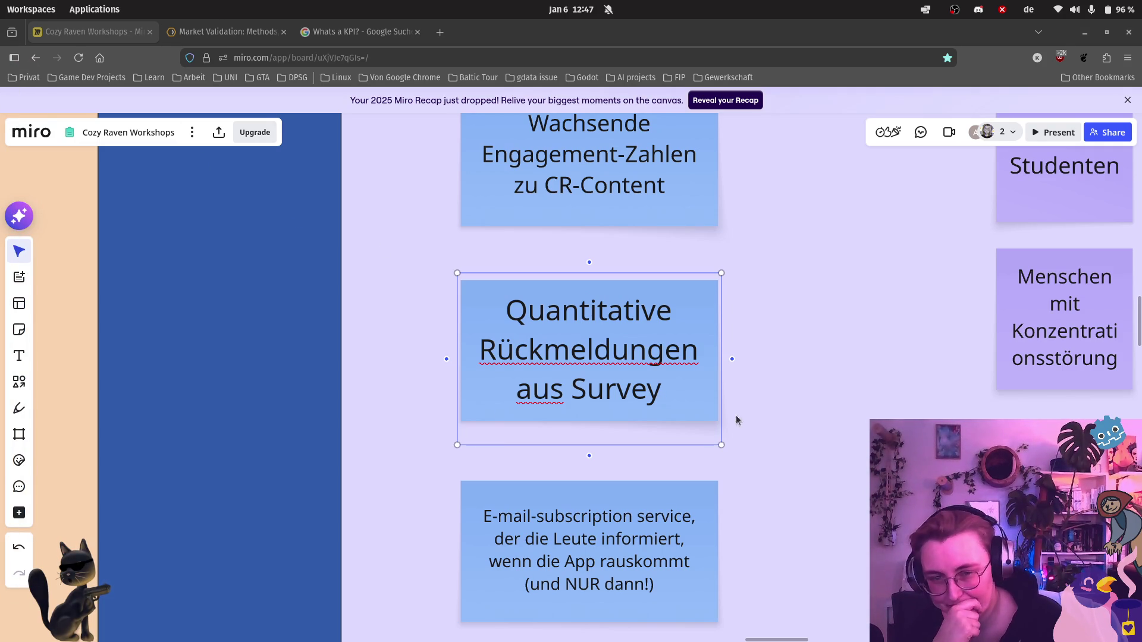
pyautogui.hotkey('ctrl', 'a')
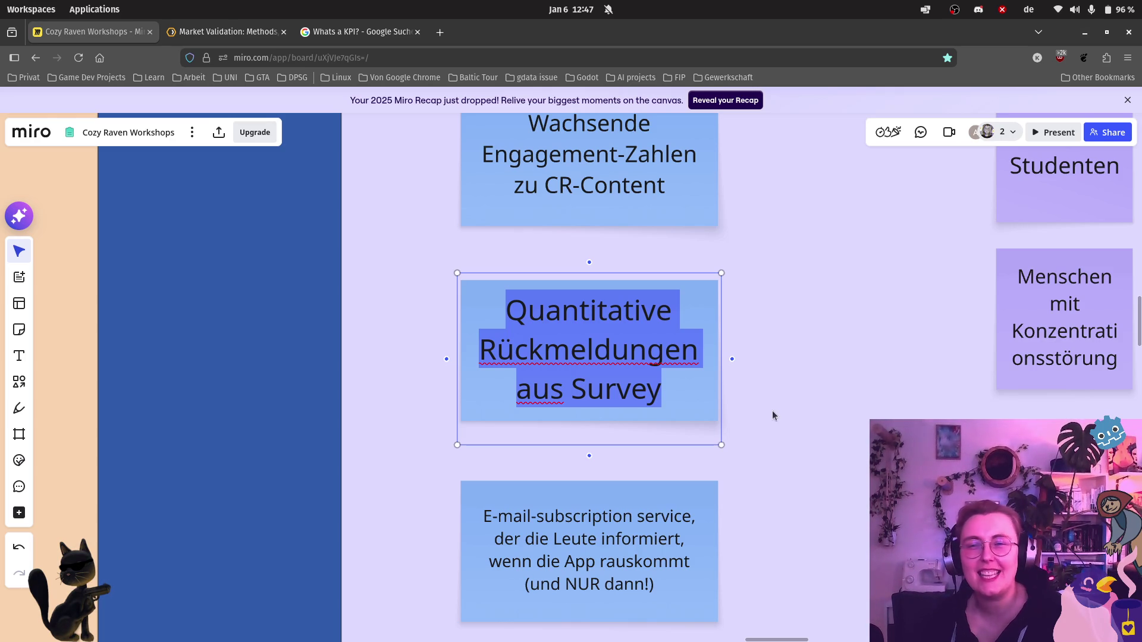
pyautogui.click(444, 35)
pyautogui.write('wh')
# Step: Ask ChatGPT how to validate an Android app idea amid many competitors and copy its value-proposition template sentence
pyautogui.press('BackSpace')
pyautogui.press('BackSpace')
pyautogui.write('cha')
pyautogui.press('Return')
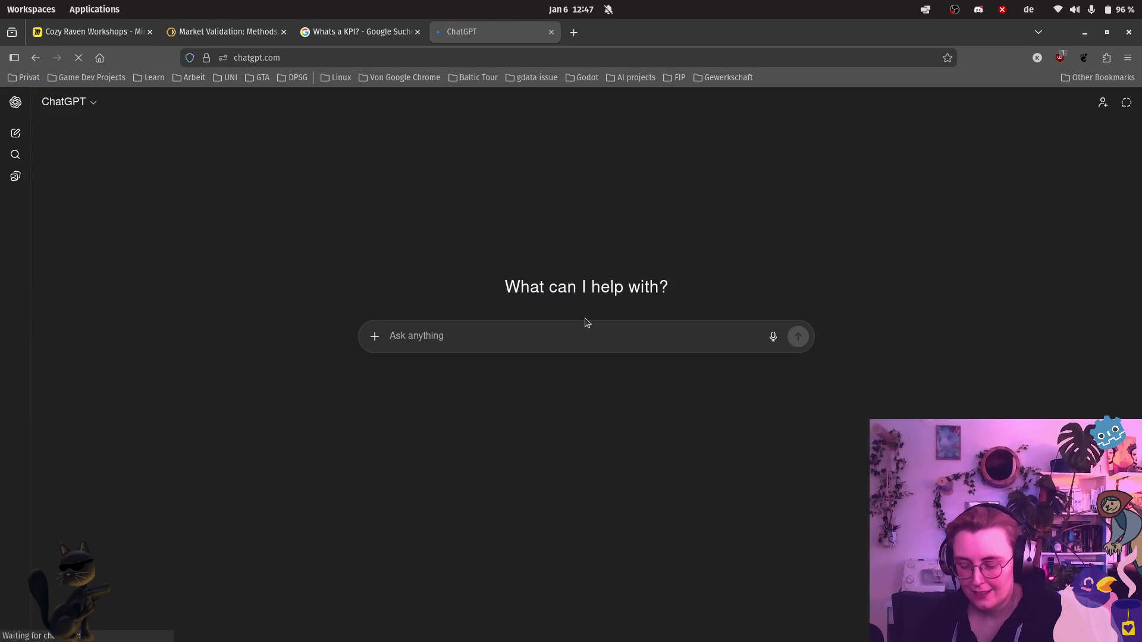
pyautogui.write('I have an idea')
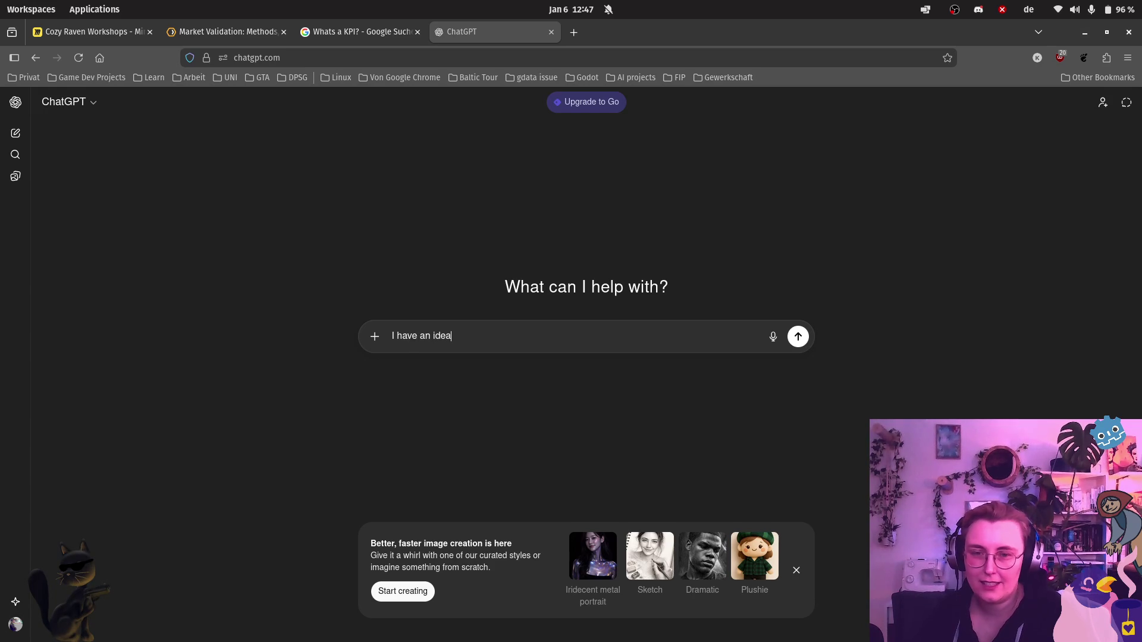
pyautogui.write(' for an Android App that')
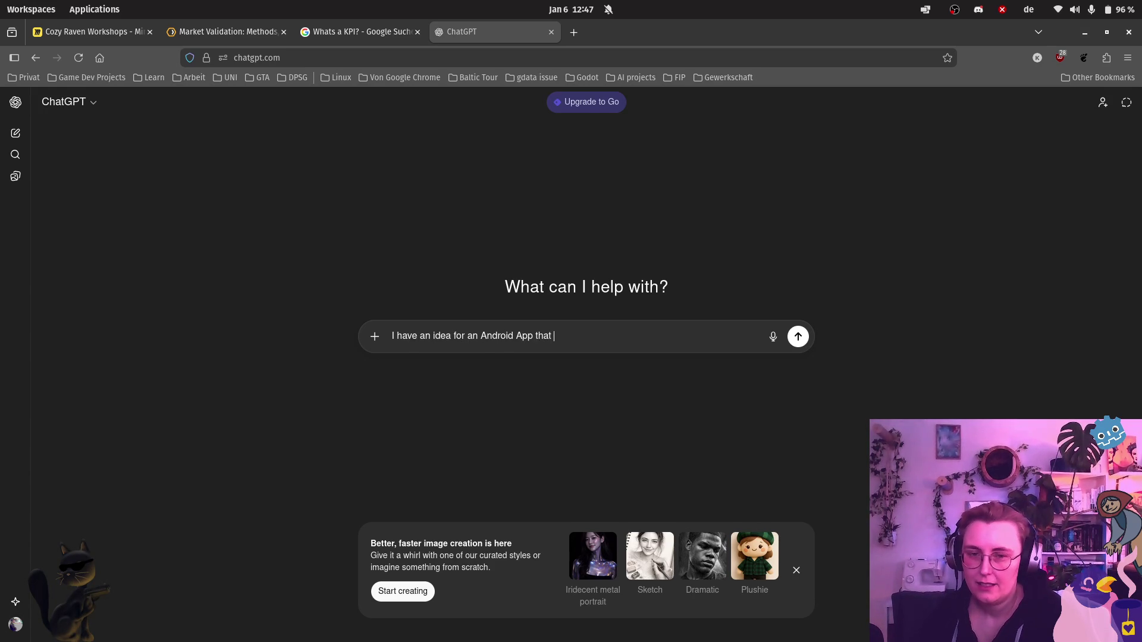
pyautogui.write(' is already')
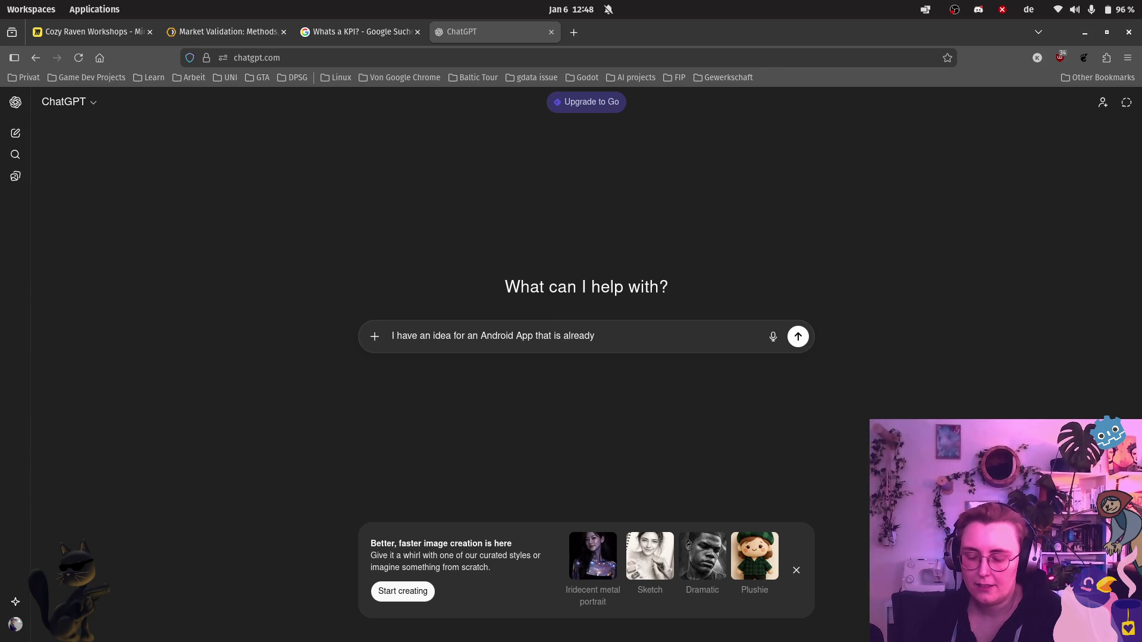
pyautogui.hotkey('ctrl', 'BackSpace')
pyautogui.hotkey('ctrl', 'BackSpace')
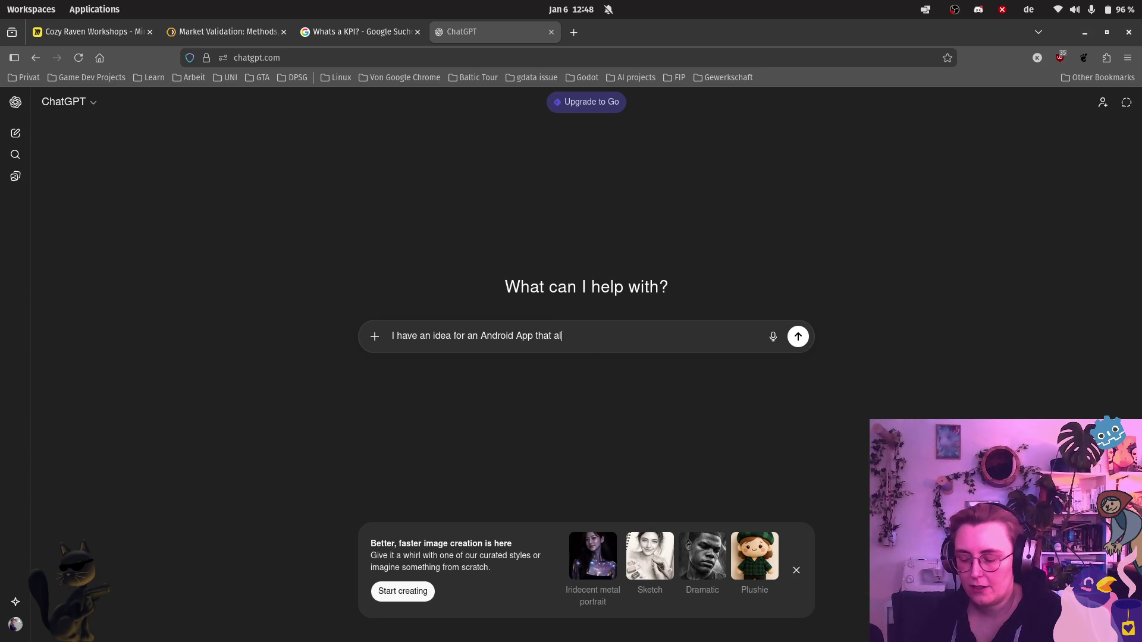
pyautogui.write('ready has a')
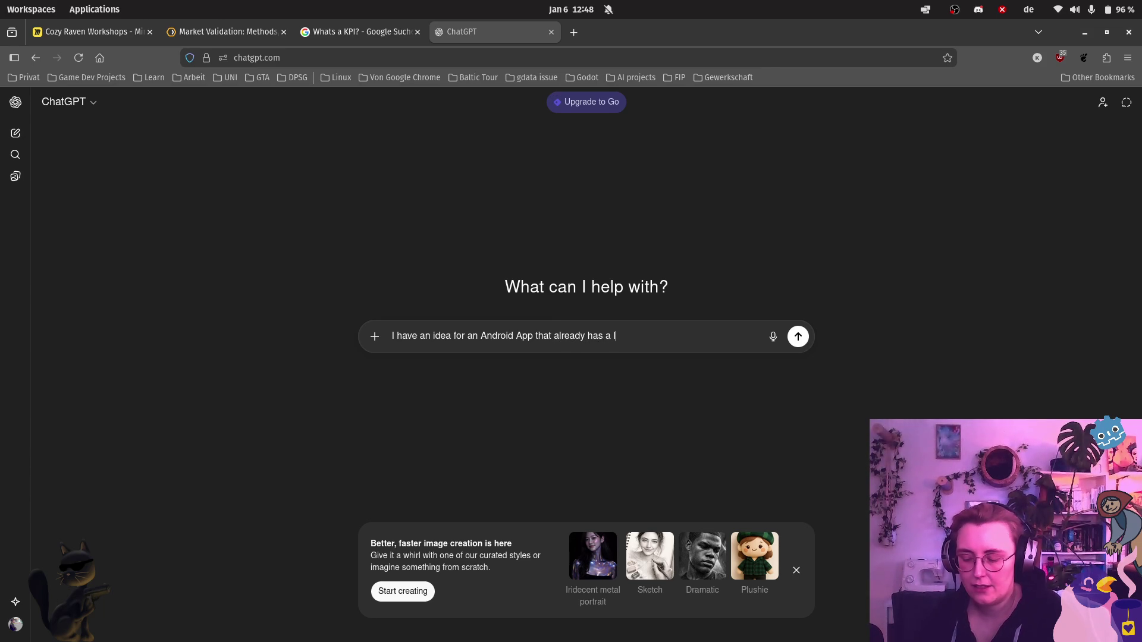
pyautogui.write('of ')
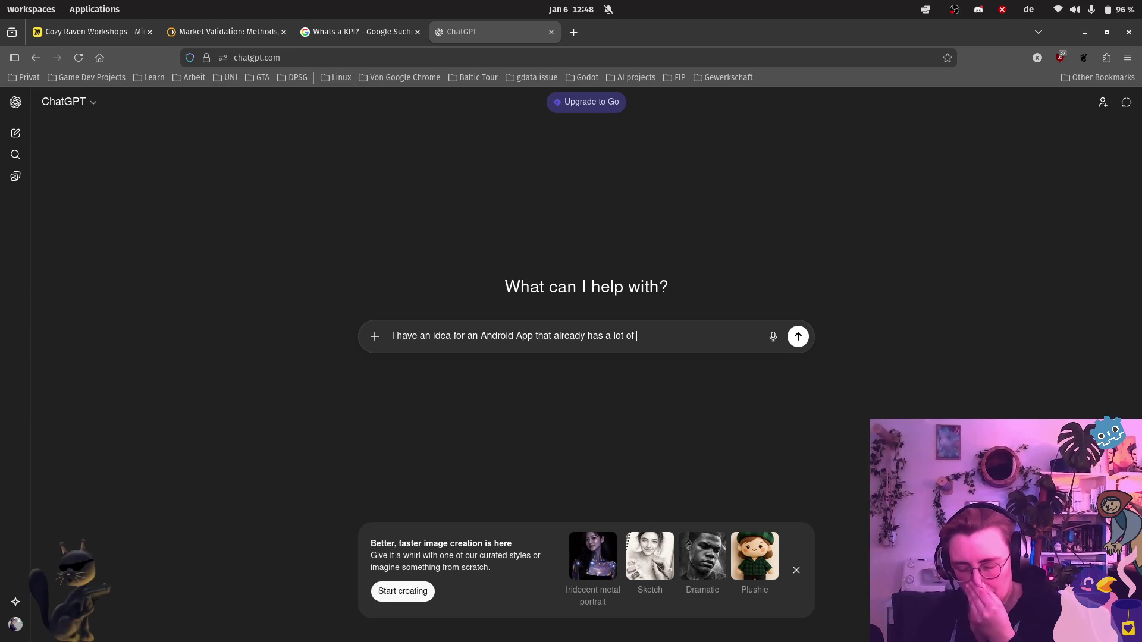
pyautogui.write(' co')
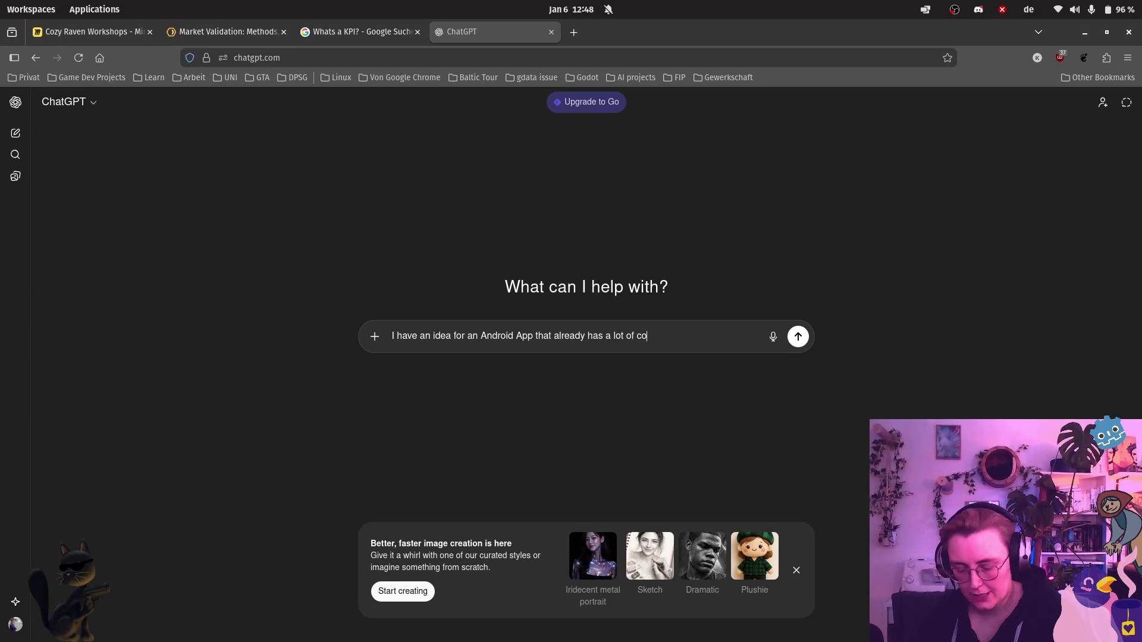
pyautogui.write('mpetitors o')
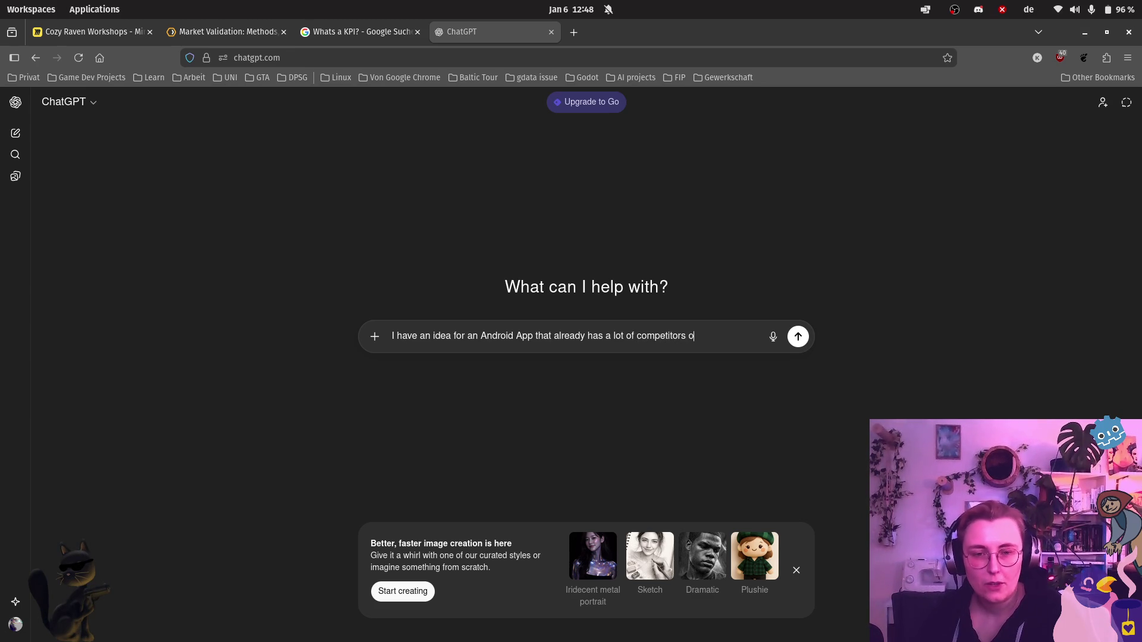
pyautogui.write('n the market.')
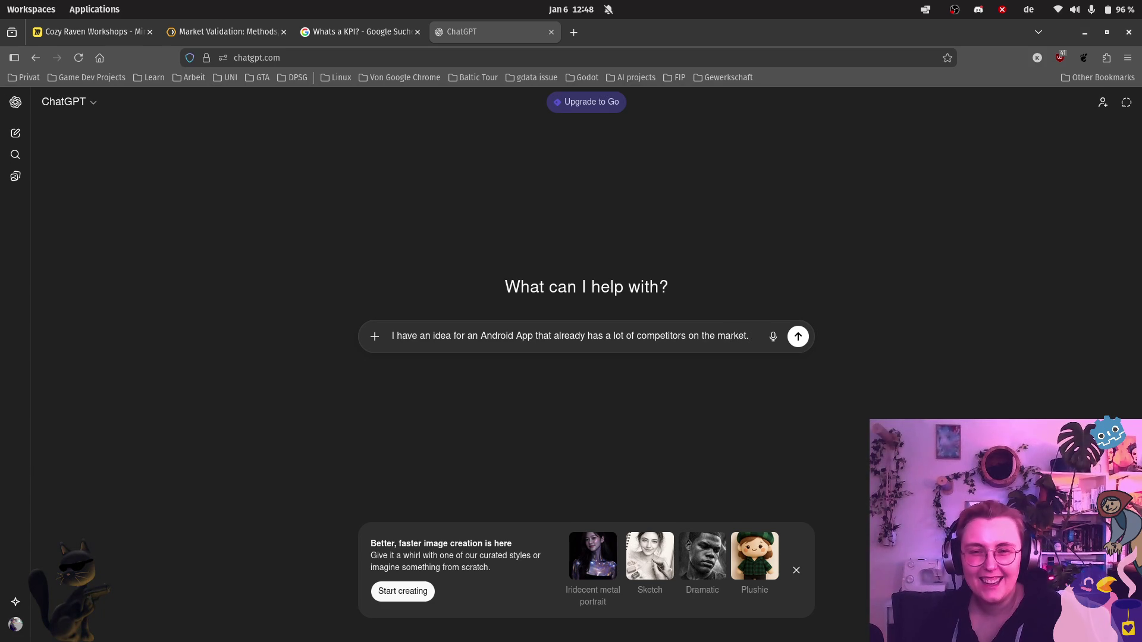
pyautogui.write(' How can I va')
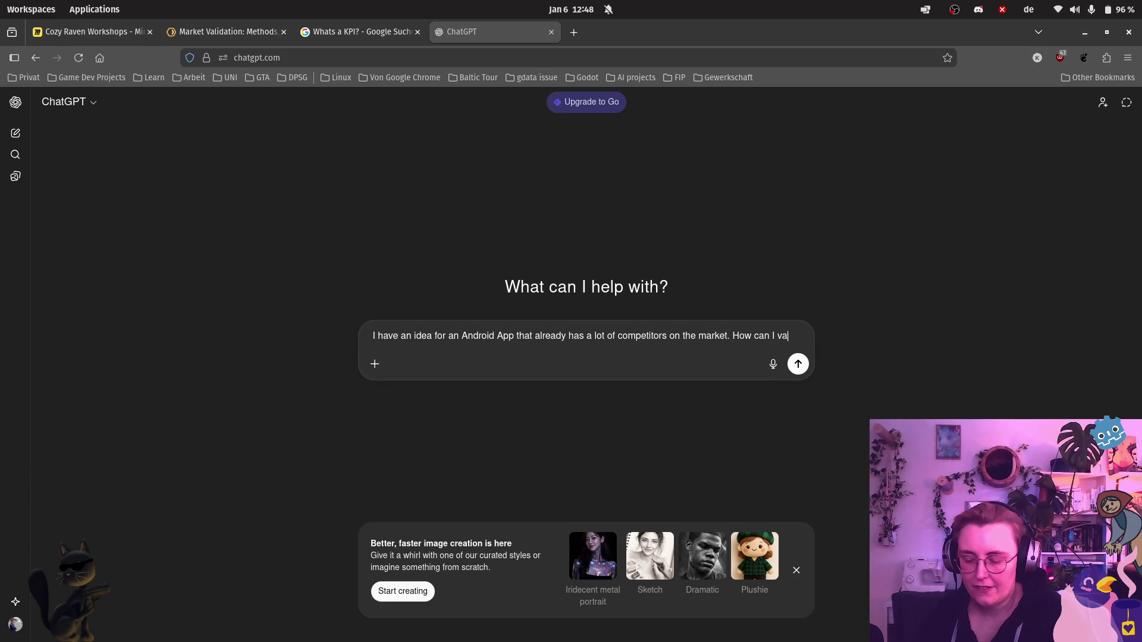
pyautogui.write('lidate if my idea ')
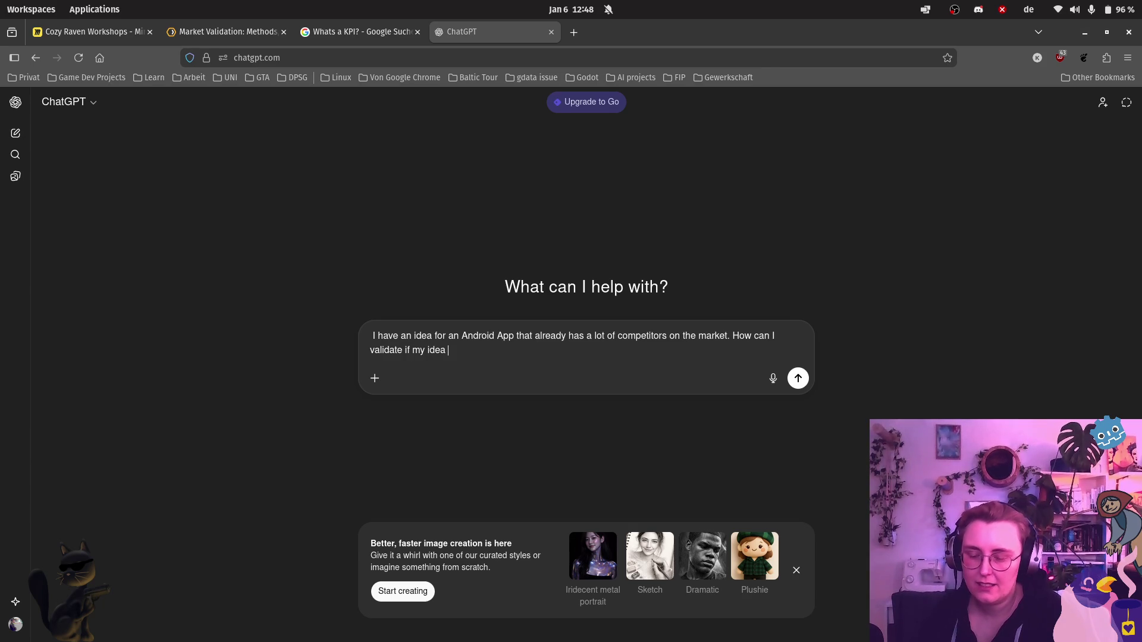
pyautogui.write('is wor')
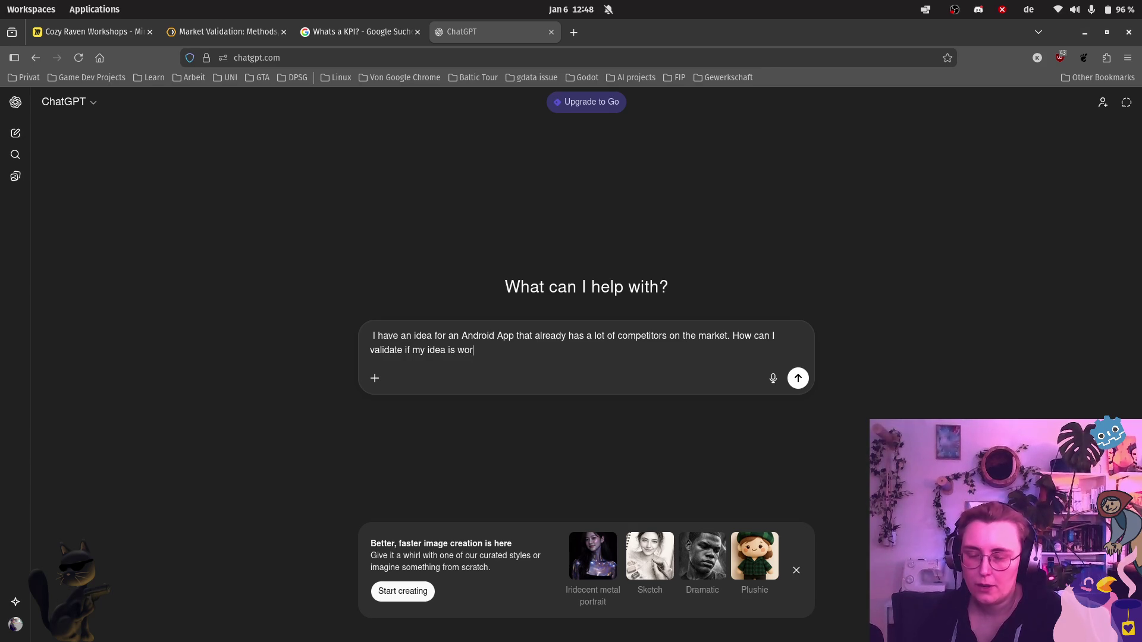
pyautogui.write('th the e')
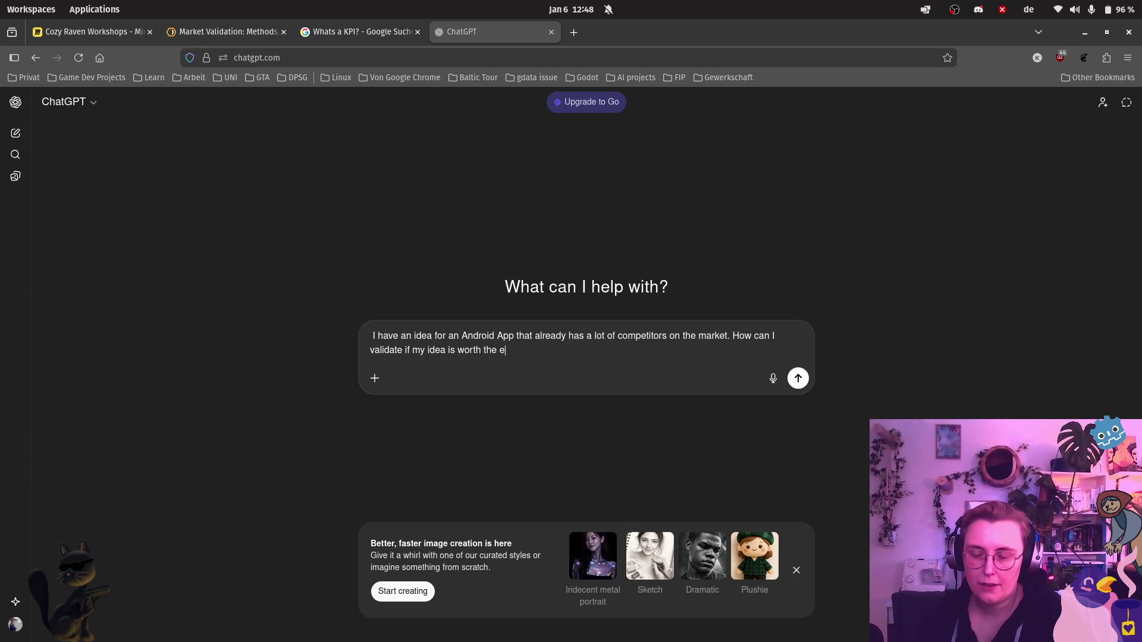
pyautogui.press('BackSpace')
pyautogui.press('BackSpace')
pyautogui.write('fore ac')
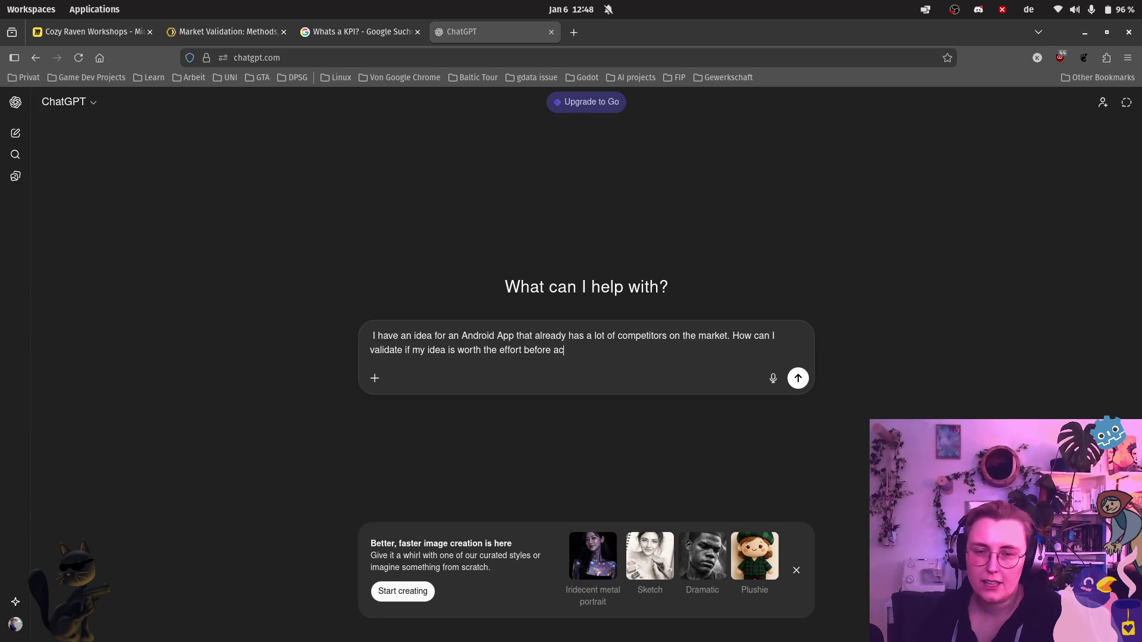
pyautogui.write('lding it?')
pyautogui.press('Return')
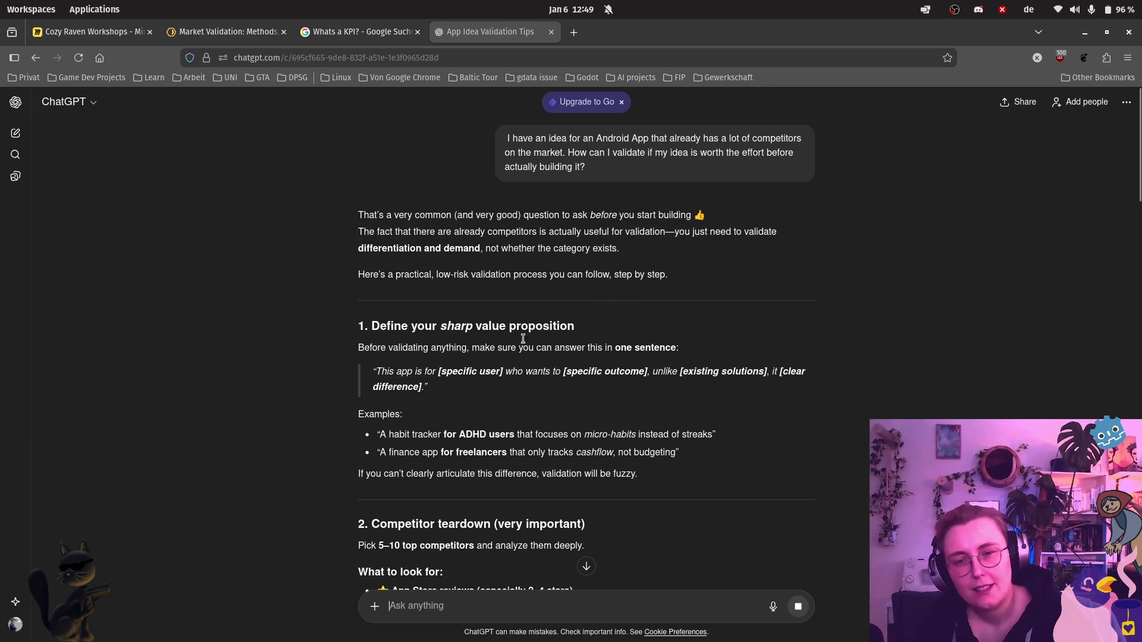
pyautogui.moveTo(429, 389); pyautogui.dragTo(378, 367)
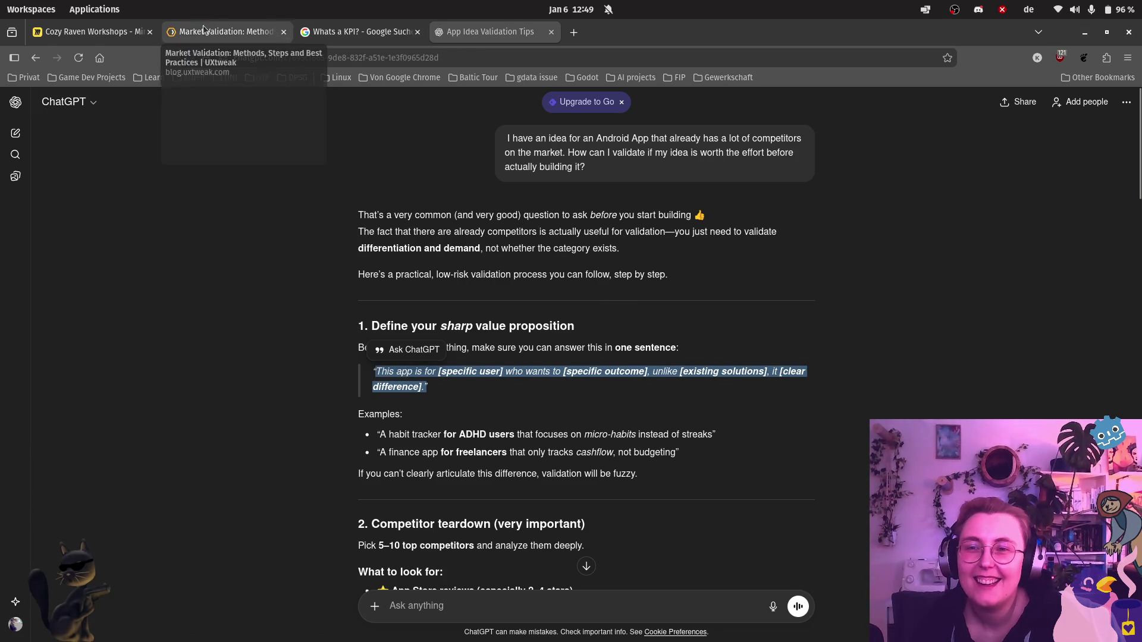
pyautogui.click(89, 31)
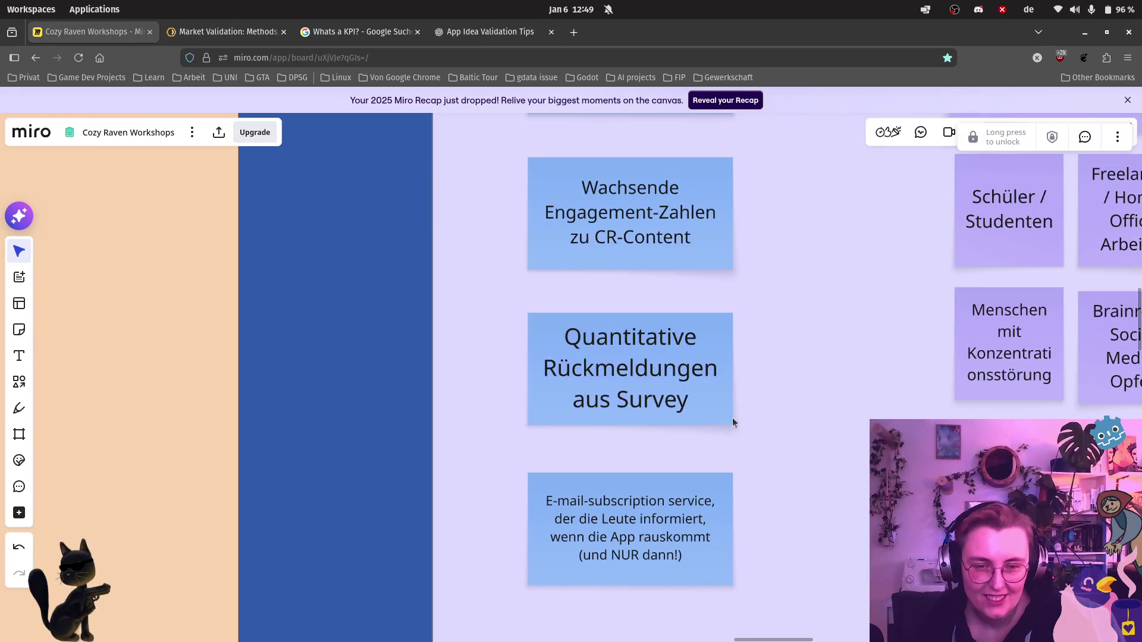
# Step: Delete the Quantitative Rückmeldungen note and paste the template sentence into a new text box
pyautogui.click(665, 384)
pyautogui.press('Delete')
pyautogui.moveTo(642, 413)
pyautogui.mouseDown()
pyautogui.moveTo(298, 234)
pyautogui.moveTo(136, 264)
pyautogui.mouseUp()
pyautogui.click(19, 357)
pyautogui.click(241, 294)
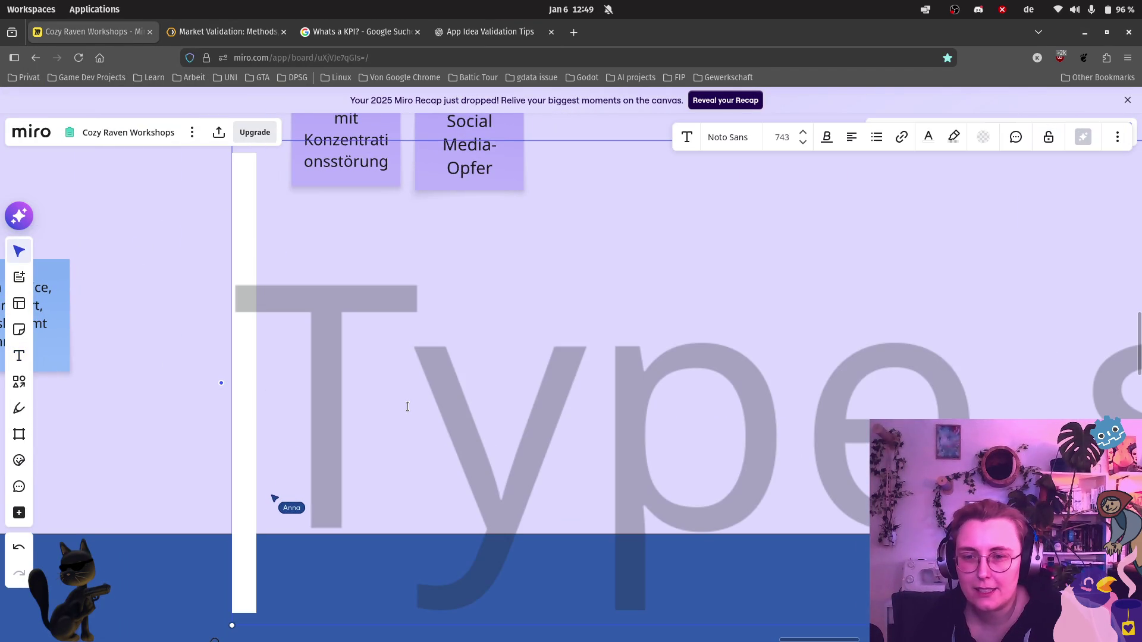
pyautogui.hotkey('ctrl', 'v')
pyautogui.scroll(-5, 408, 408)
pyautogui.scroll(-2, 407, 408)
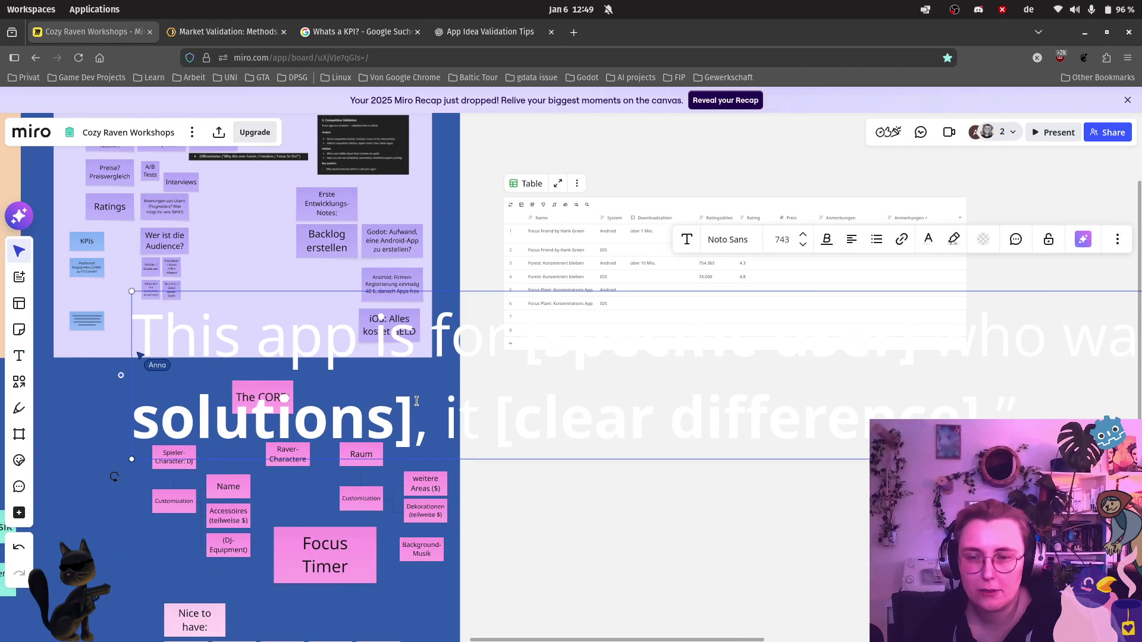
pyautogui.scroll(-5, 415, 404)
# Step: Make the template sentence black, shrink it to a readable size and move it below the table
pyautogui.hotkey('ctrl', 'a')
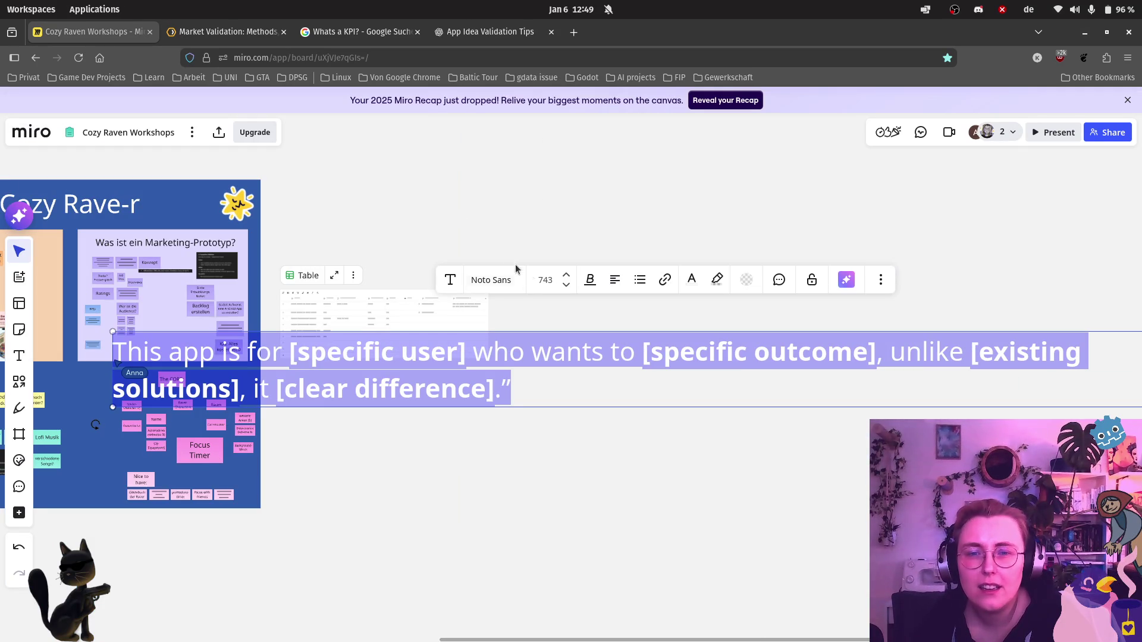
pyautogui.click(692, 280)
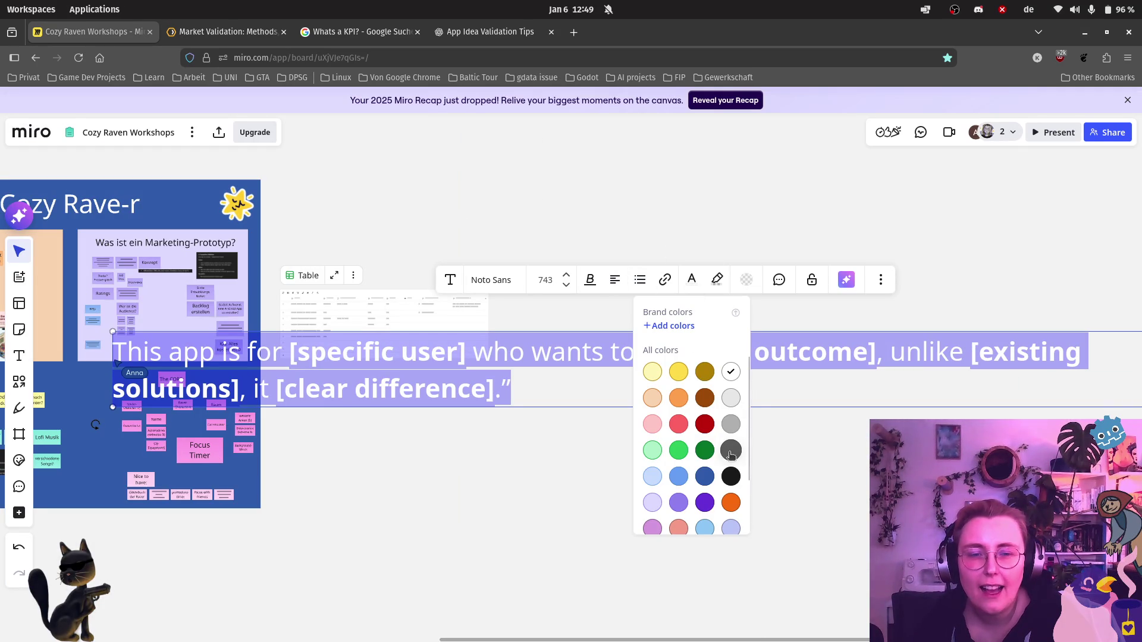
pyautogui.click(734, 373)
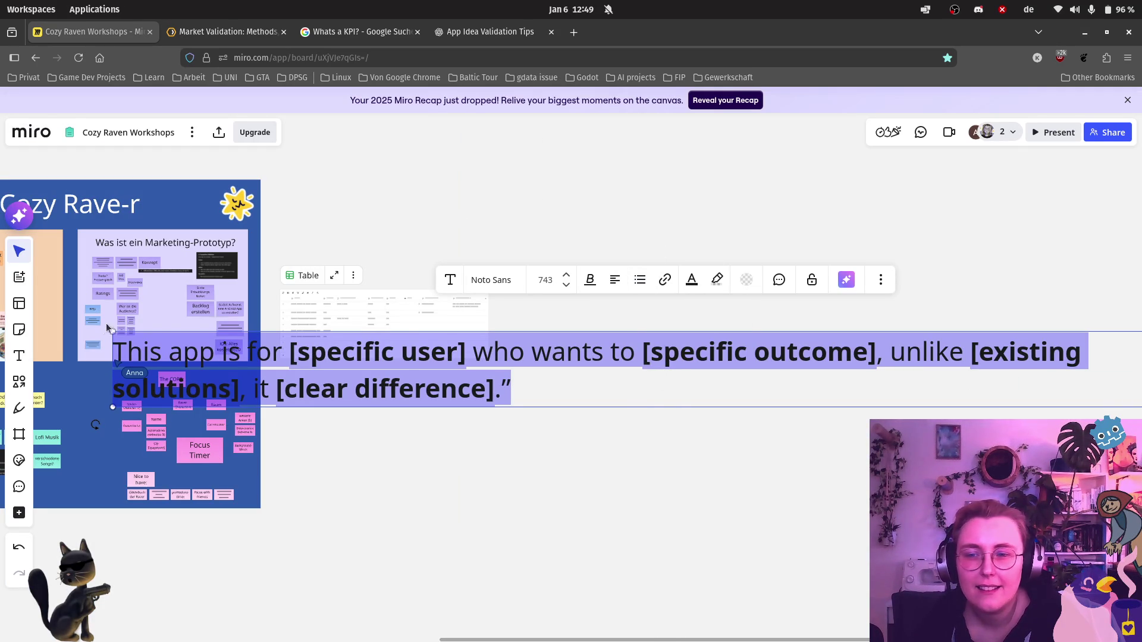
pyautogui.moveTo(111, 332); pyautogui.dragTo(959, 393)
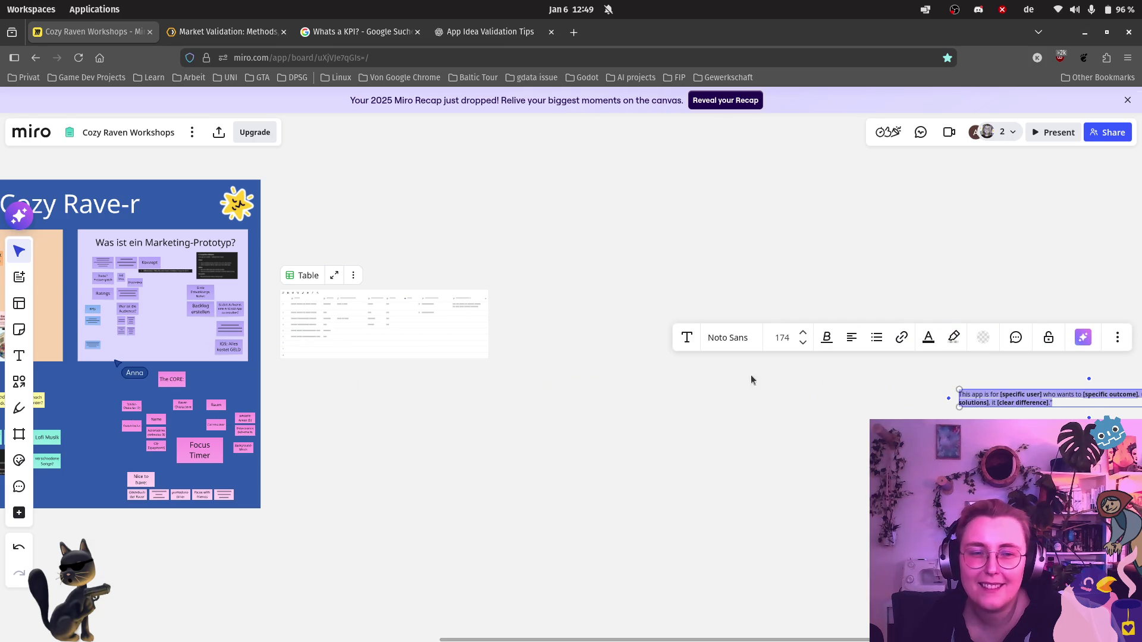
pyautogui.click(991, 393)
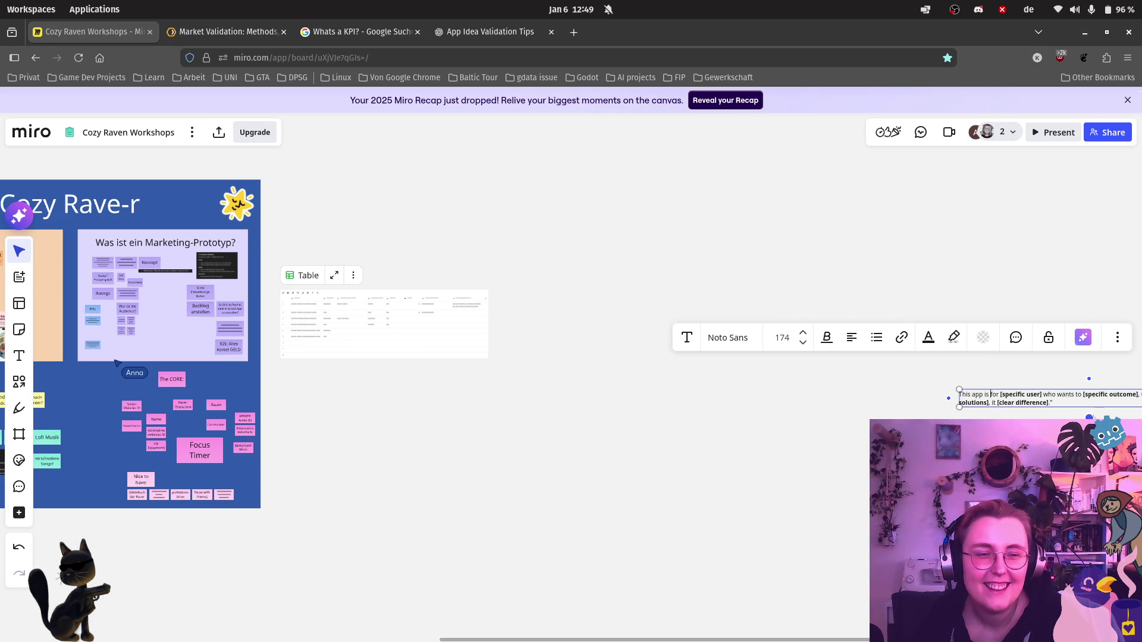
pyautogui.moveTo(1018, 399)
pyautogui.mouseDown()
pyautogui.moveTo(381, 399)
pyautogui.moveTo(404, 405)
pyautogui.mouseUp()
pyautogui.scroll(3, 404, 405)
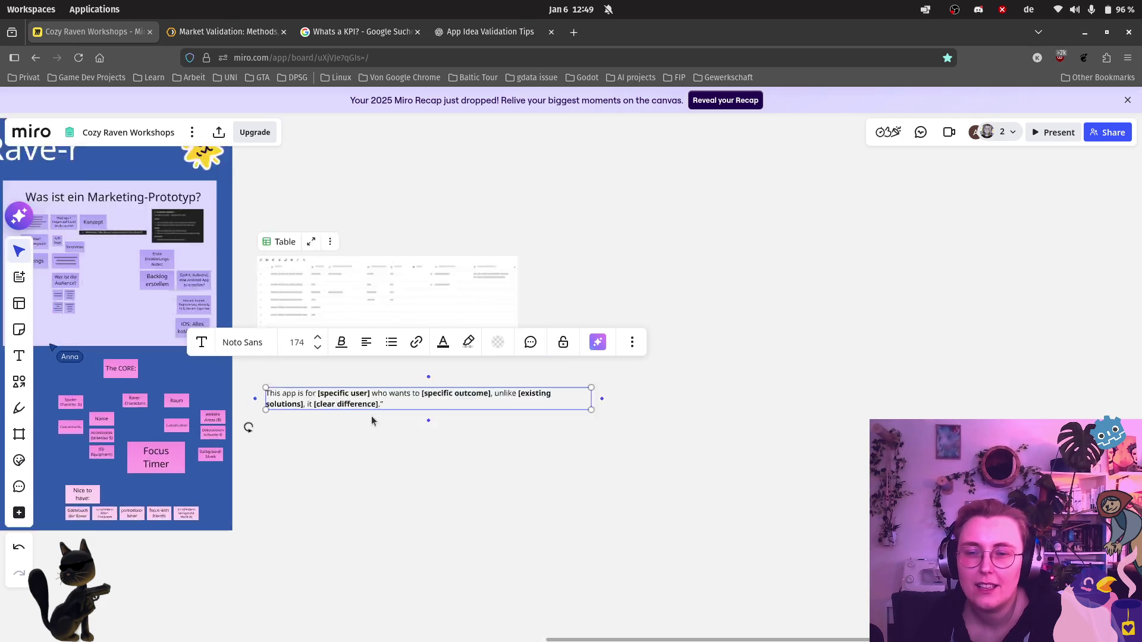
pyautogui.scroll(1, 363, 402)
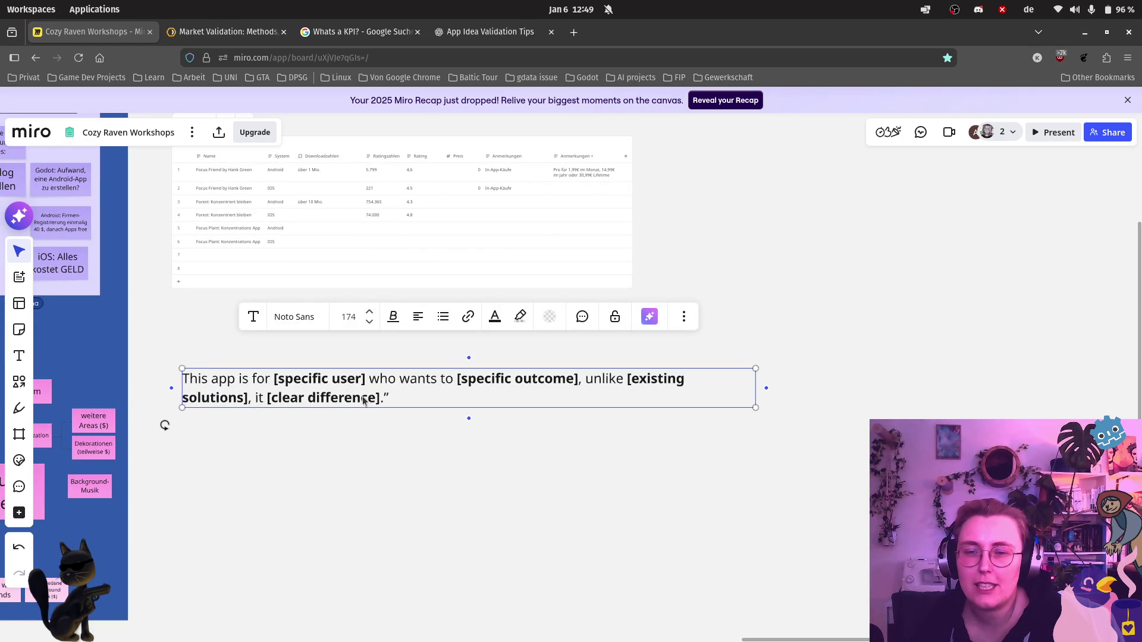
# Step: Replace the [specific user] and [specific outcome] placeholders with 'gamers' and 'focus on their work'
pyautogui.doubleClick(349, 379)
pyautogui.moveTo(303, 439); pyautogui.dragTo(704, 403)
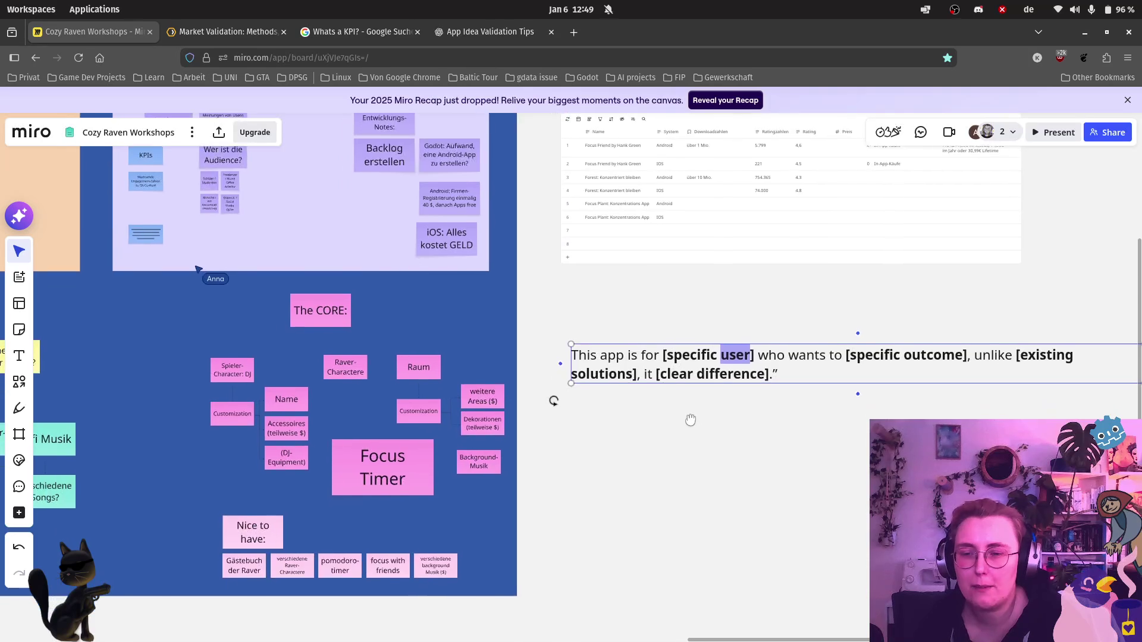
pyautogui.scroll(3, 588, 422)
pyautogui.click(633, 350)
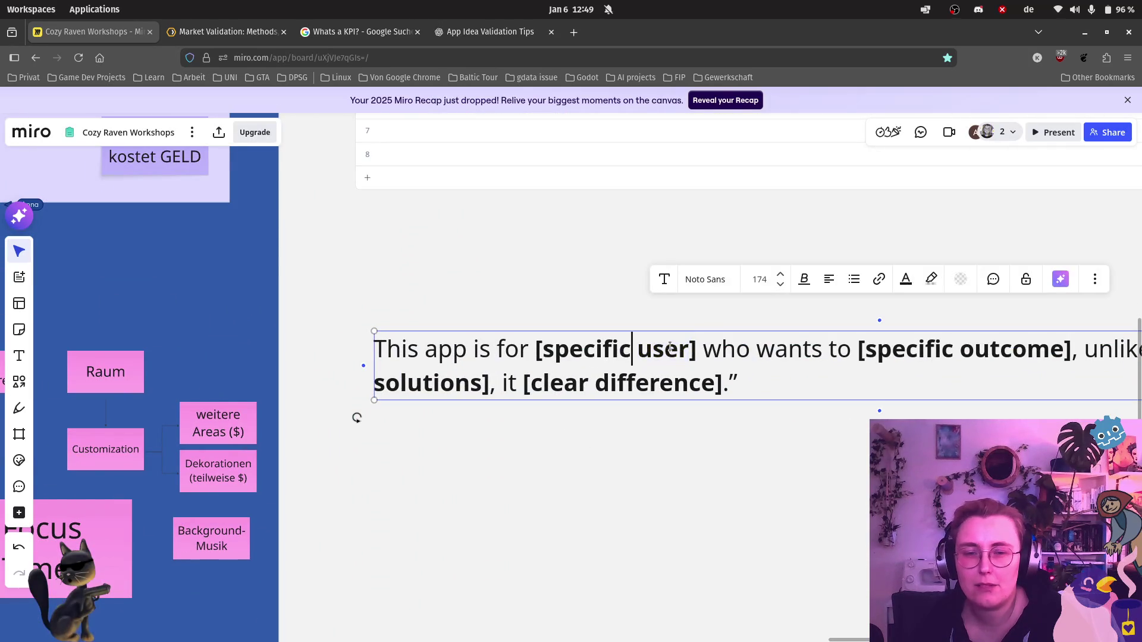
pyautogui.moveTo(699, 348); pyautogui.dragTo(535, 354)
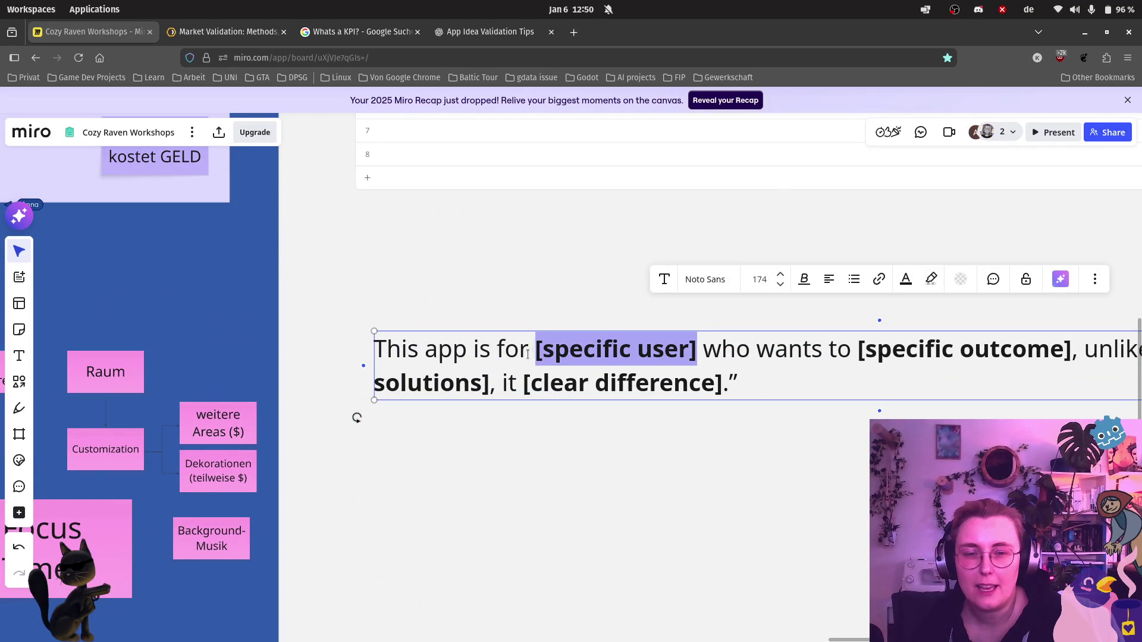
pyautogui.write('gamers')
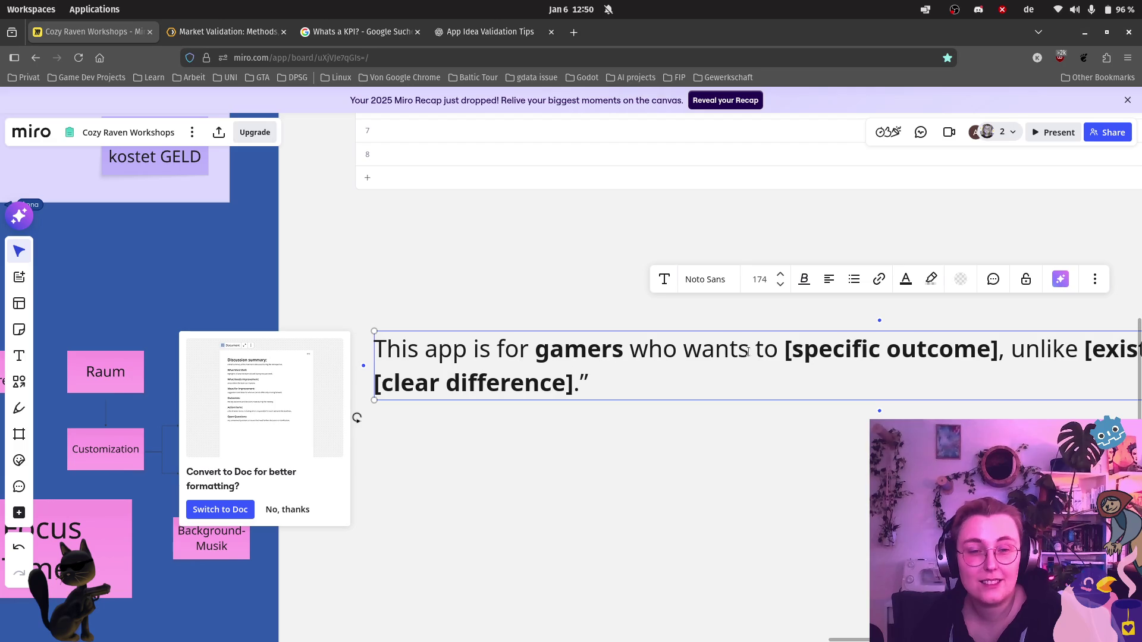
pyautogui.moveTo(784, 350); pyautogui.dragTo(1002, 349)
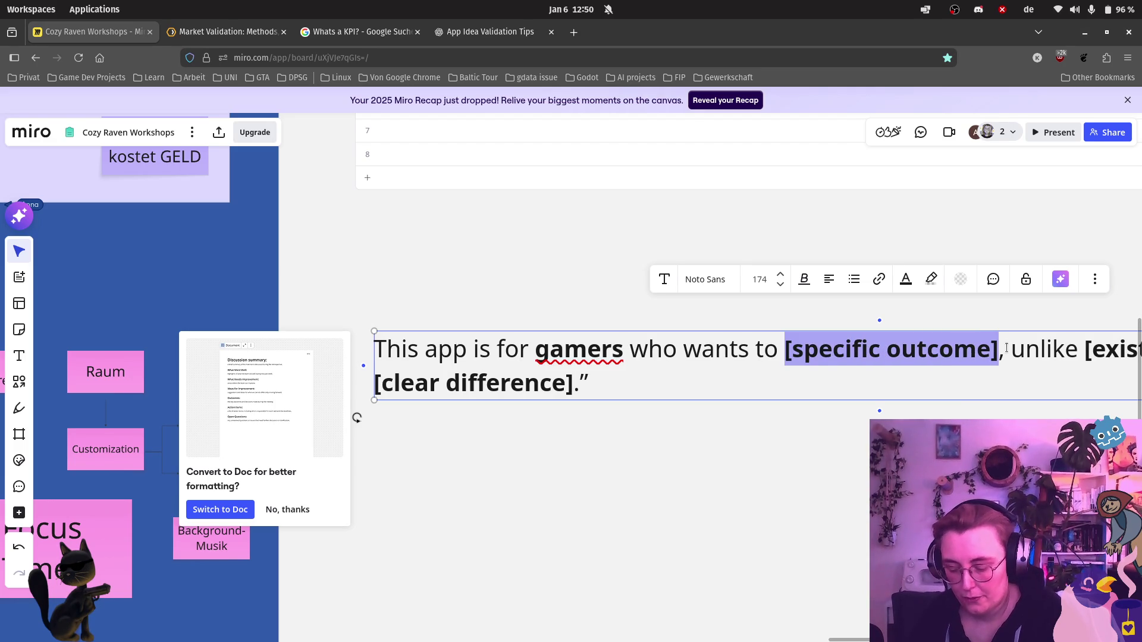
pyautogui.write('focus ')
pyautogui.write('on their w')
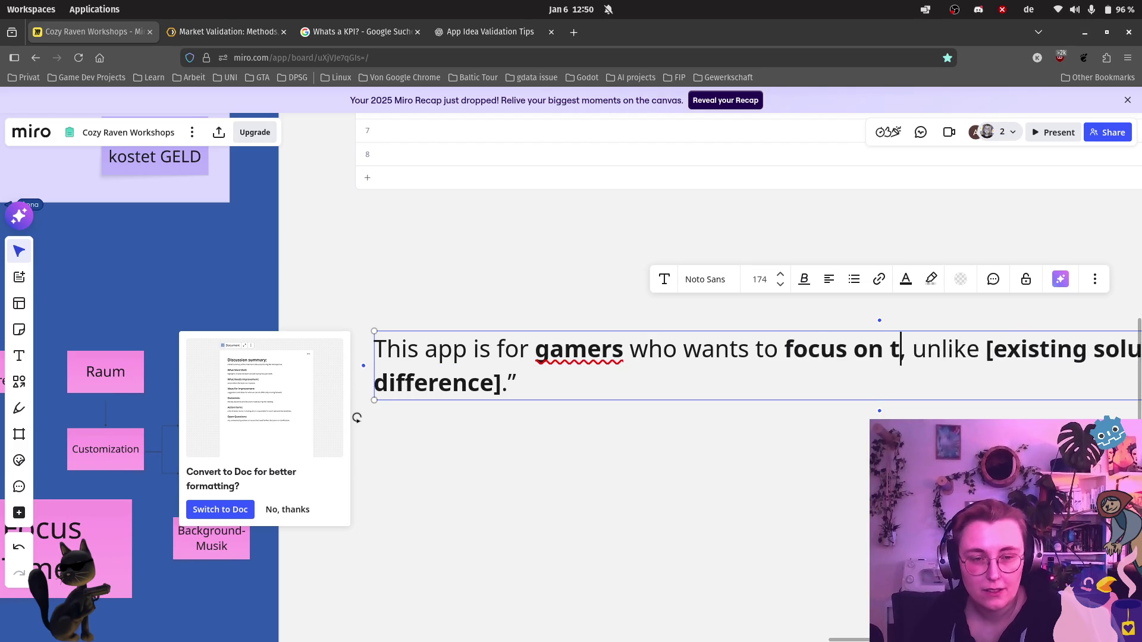
pyautogui.write('ork')
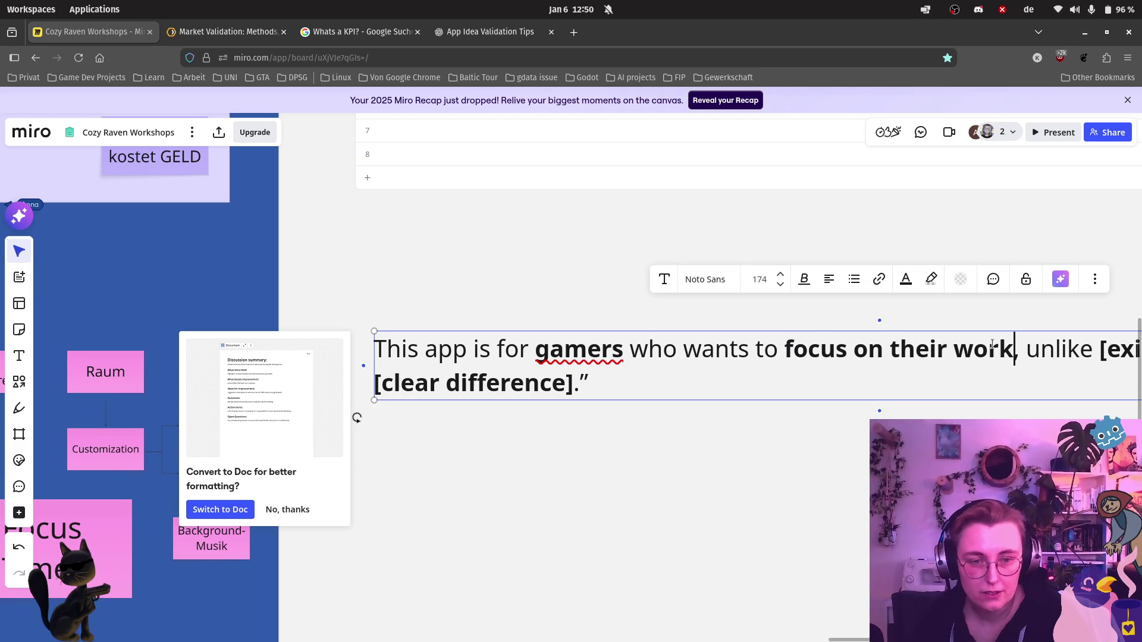
# Step: Correct 'wants' to 'want' so the sentence reads grammatically, leaving [existing solutions] in place
pyautogui.moveTo(928, 486); pyautogui.dragTo(593, 506)
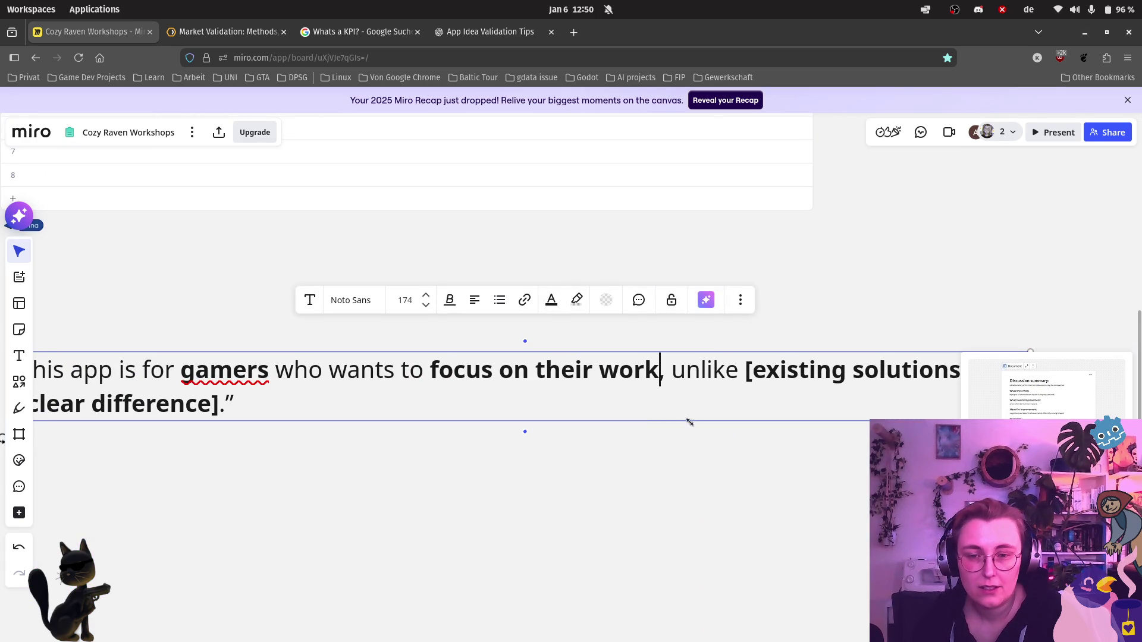
pyautogui.click(393, 371)
pyautogui.press('BackSpace')
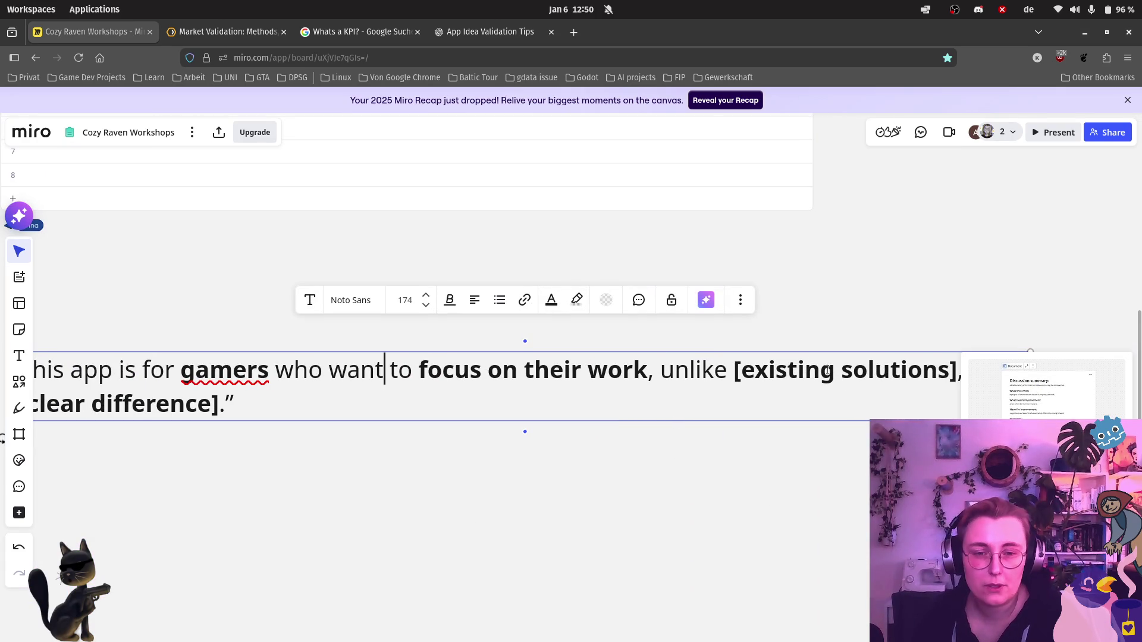
pyautogui.doubleClick(815, 375)
pyautogui.moveTo(760, 457); pyautogui.dragTo(836, 477)
pyautogui.hotkey('ctrl', 'c')
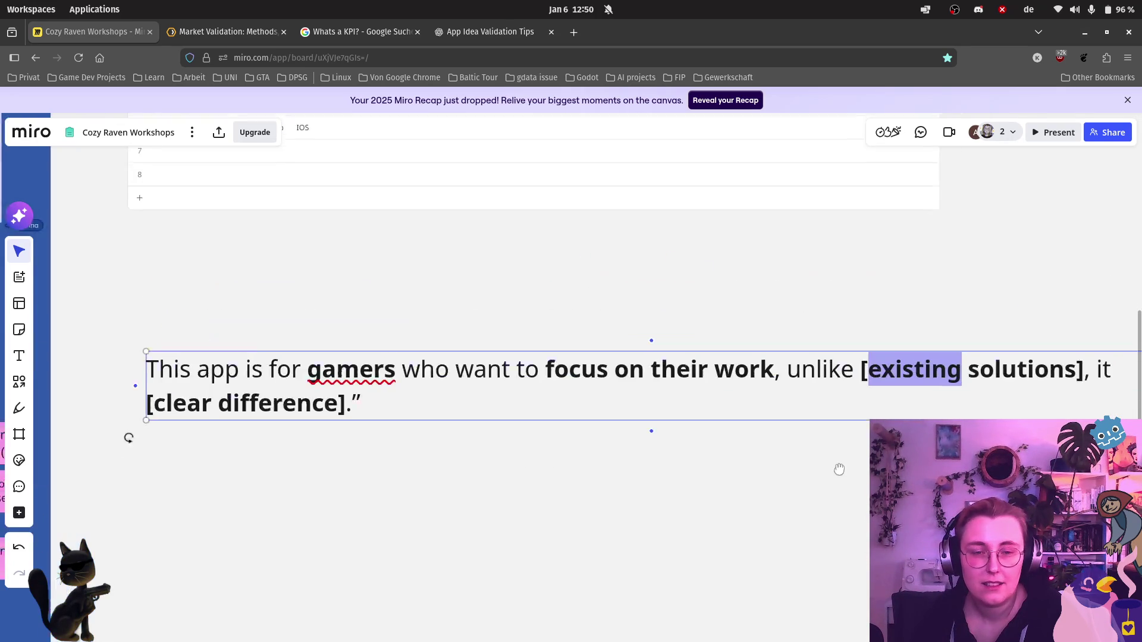
pyautogui.click(347, 421)
pyautogui.hotkey('ctrl', 'v')
pyautogui.click(762, 504)
pyautogui.moveTo(765, 492)
pyautogui.mouseDown()
pyautogui.moveTo(699, 404)
pyautogui.moveTo(958, 383)
pyautogui.mouseUp()
pyautogui.doubleClick(745, 384)
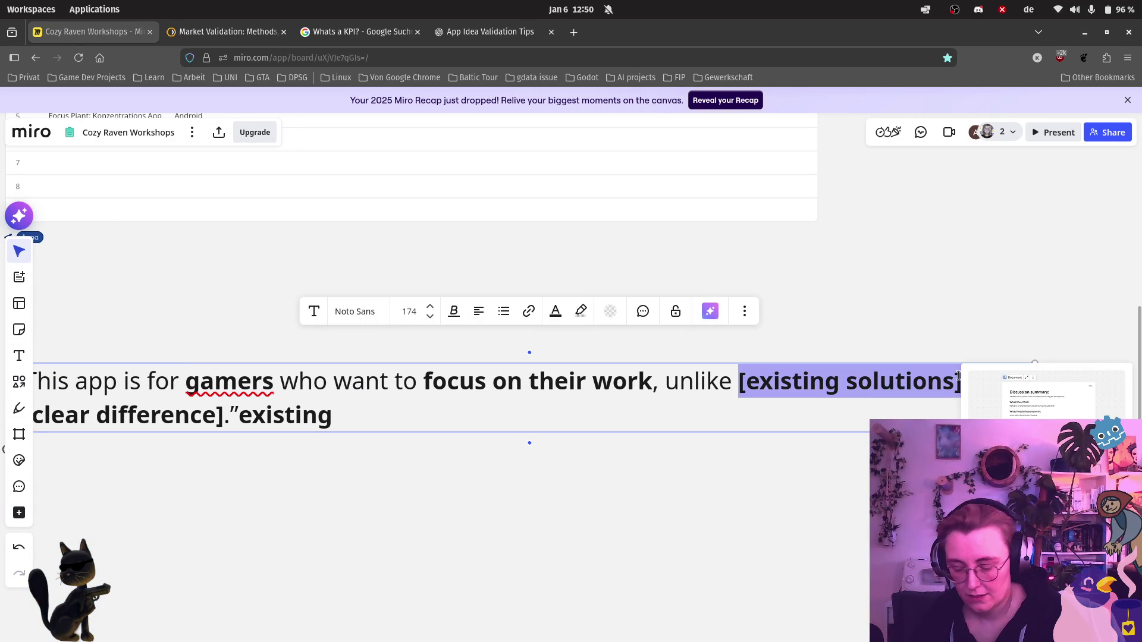
pyautogui.write('focus friend')
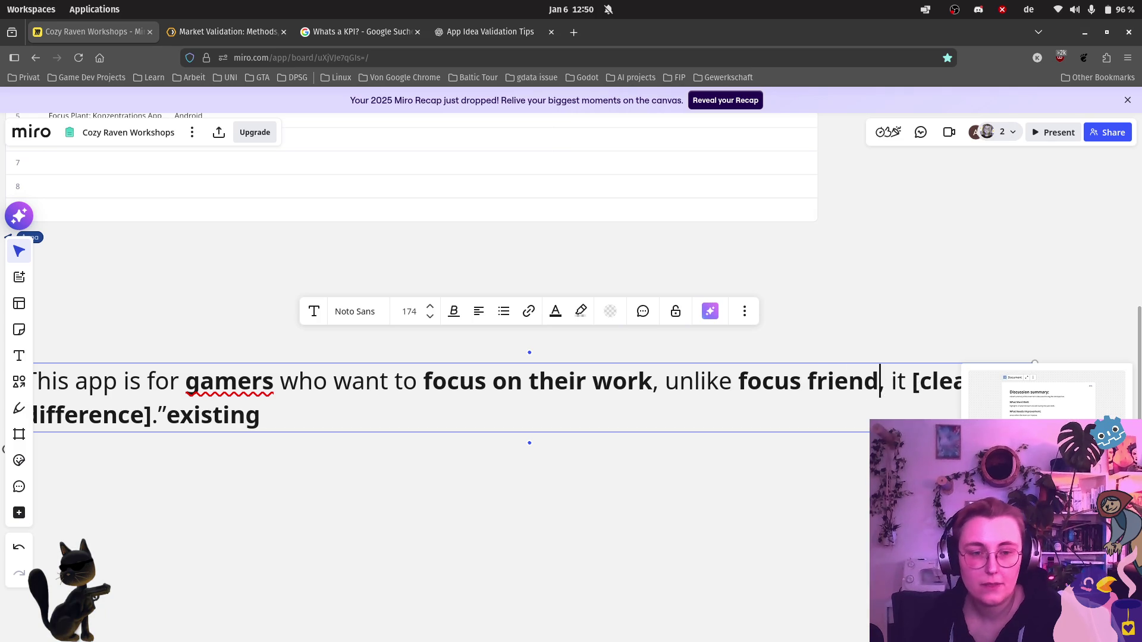
pyautogui.write('s')
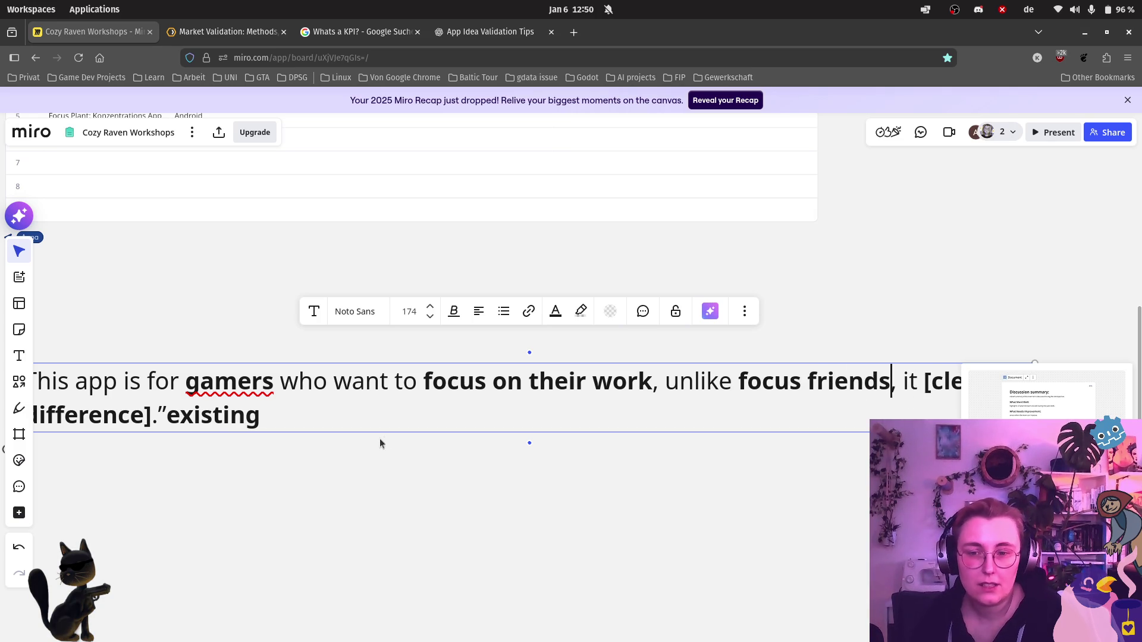
pyautogui.doubleClick(218, 416)
pyautogui.press('BackSpace')
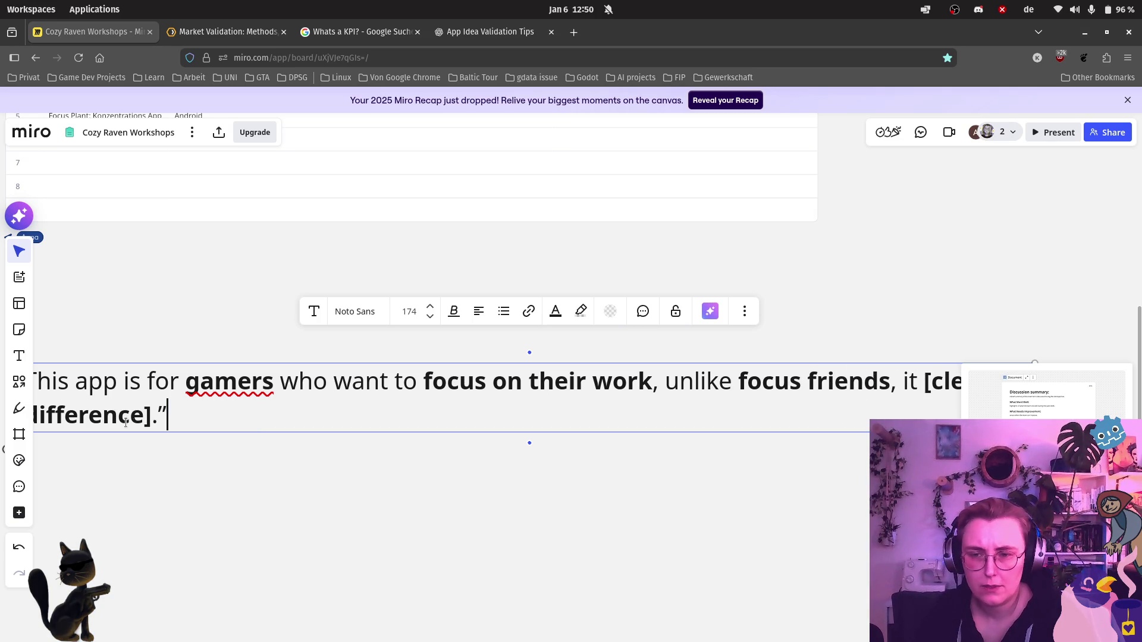
pyautogui.moveTo(150, 416); pyautogui.dragTo(281, 382)
pyautogui.moveTo(845, 348); pyautogui.dragTo(923, 383)
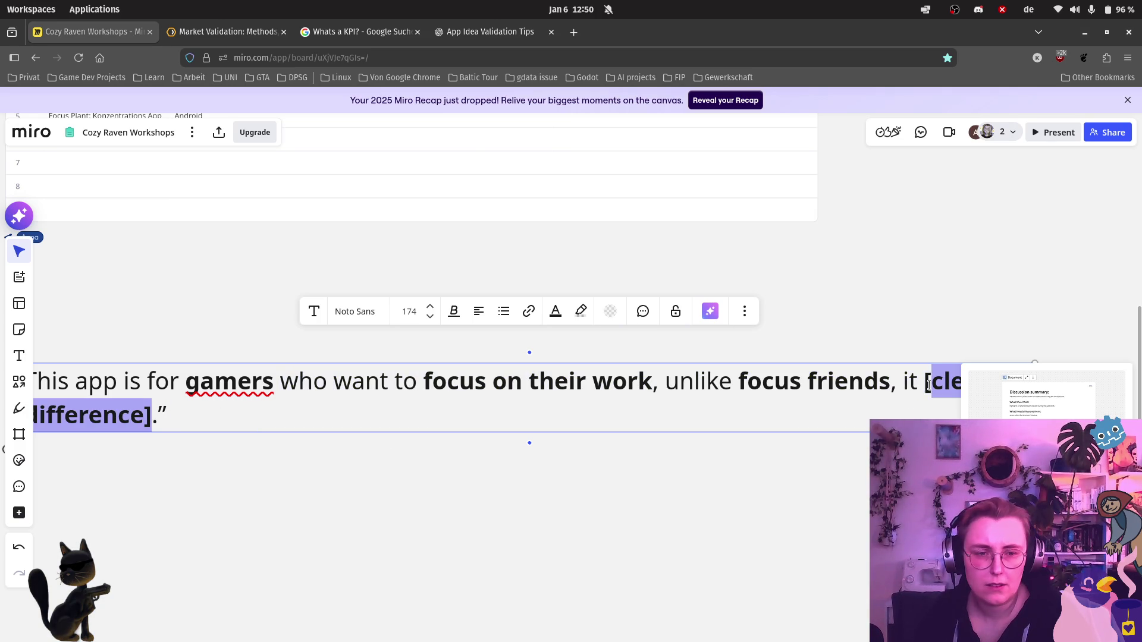
pyautogui.hscroll(3, 682, 477)
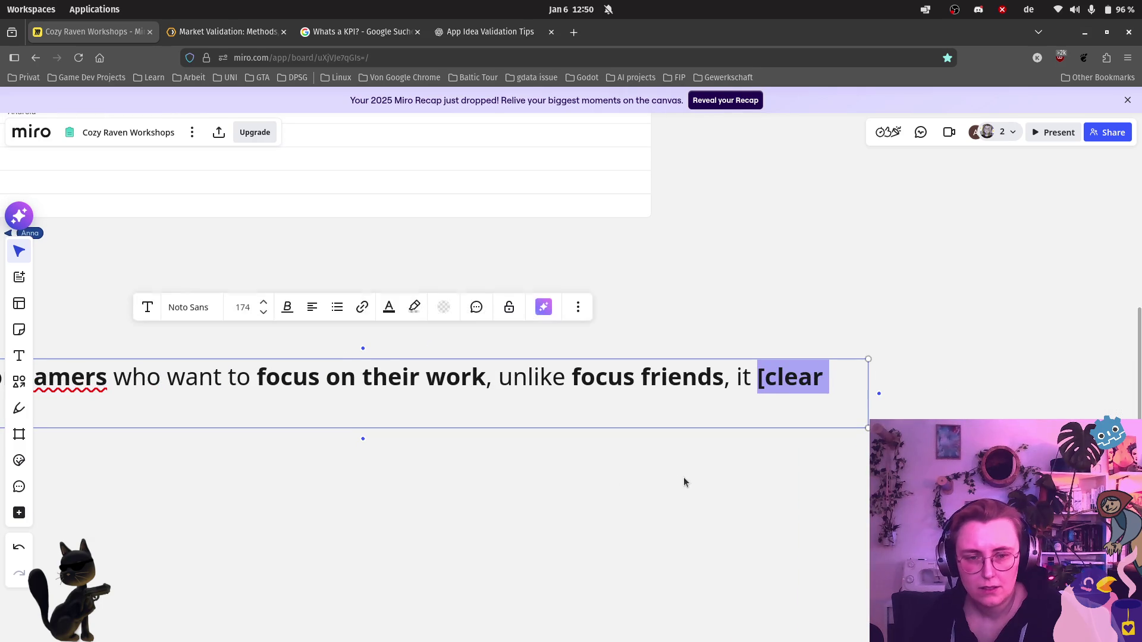
pyautogui.write('uses .”')
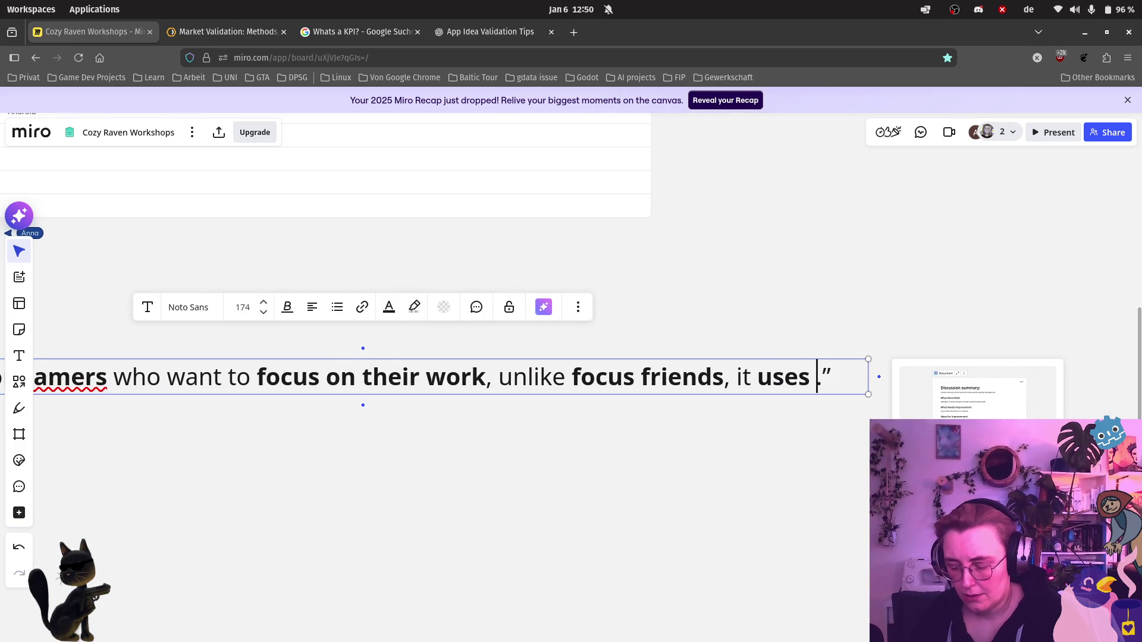
pyautogui.write('gami')
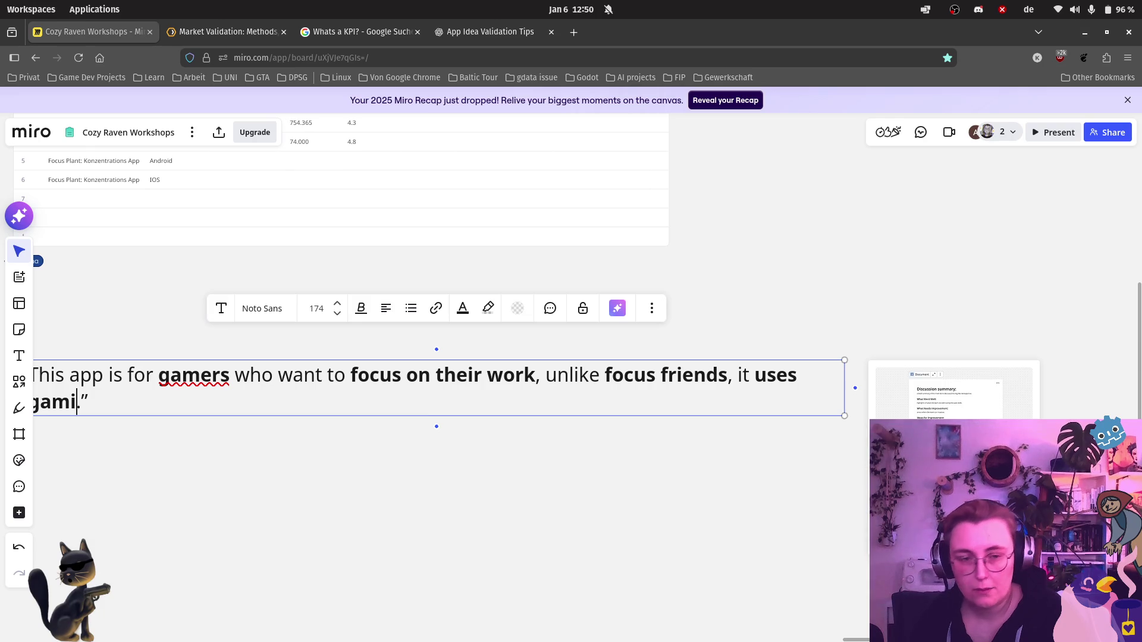
pyautogui.press('BackSpace')
pyautogui.press('BackSpace')
pyautogui.press('BackSpace')
pyautogui.press('BackSpace')
pyautogui.write('more game-like ')
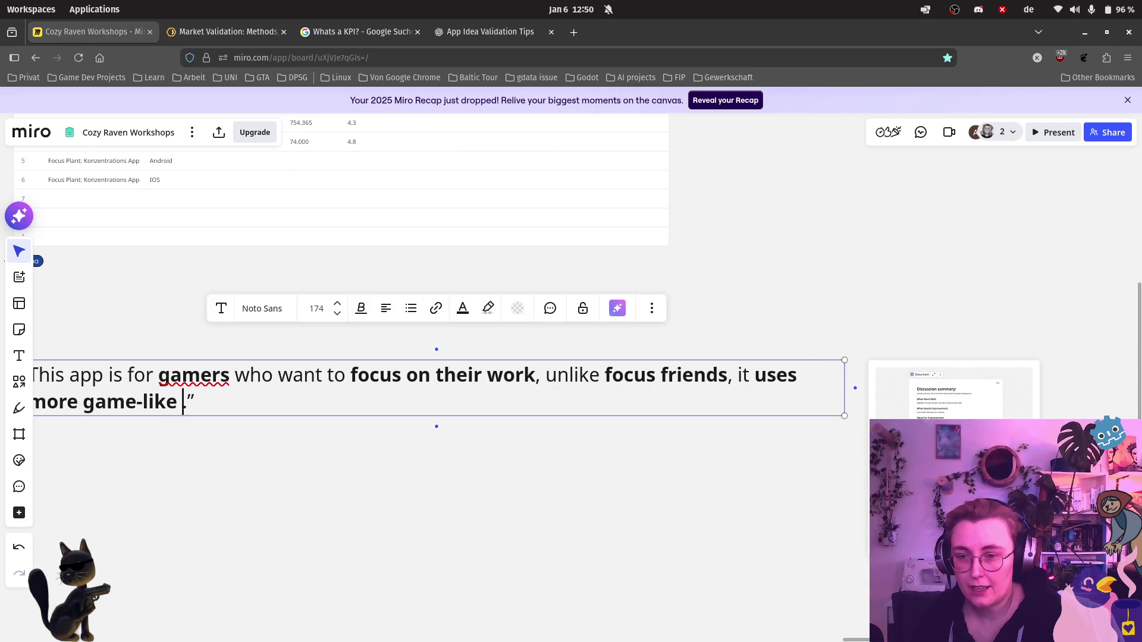
pyautogui.write('fe')
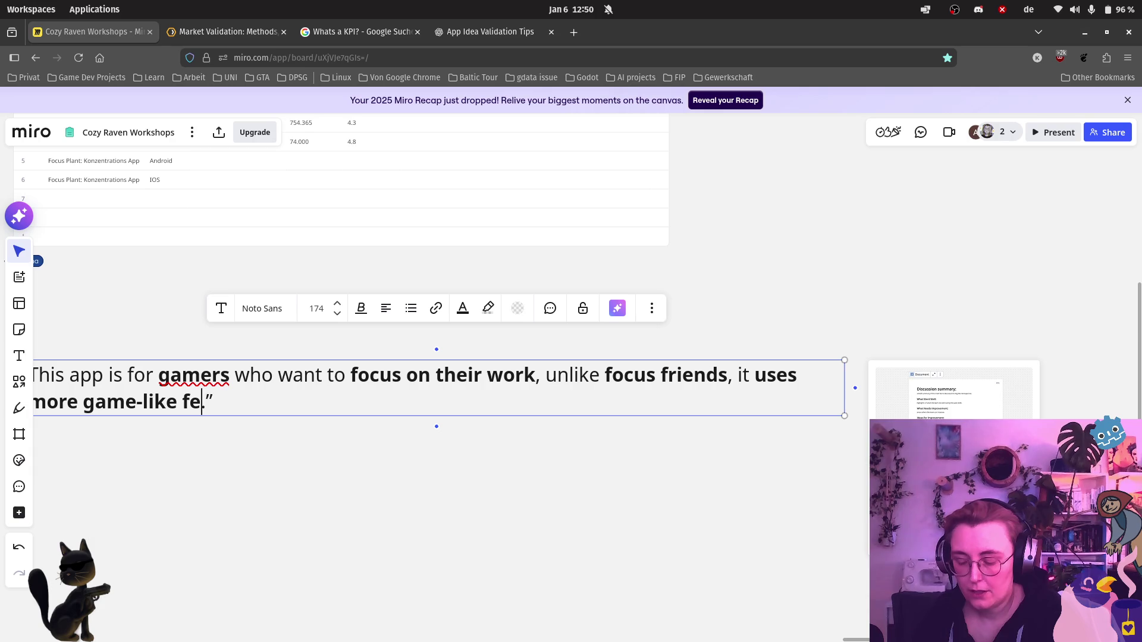
pyautogui.write('atures to motivate ')
pyautogui.write('focu')
pyautogui.press('BackSpace')
pyautogui.press('BackSpace')
pyautogui.press('BackSpace')
pyautogui.press('BackSpace')
pyautogui.write('long ')
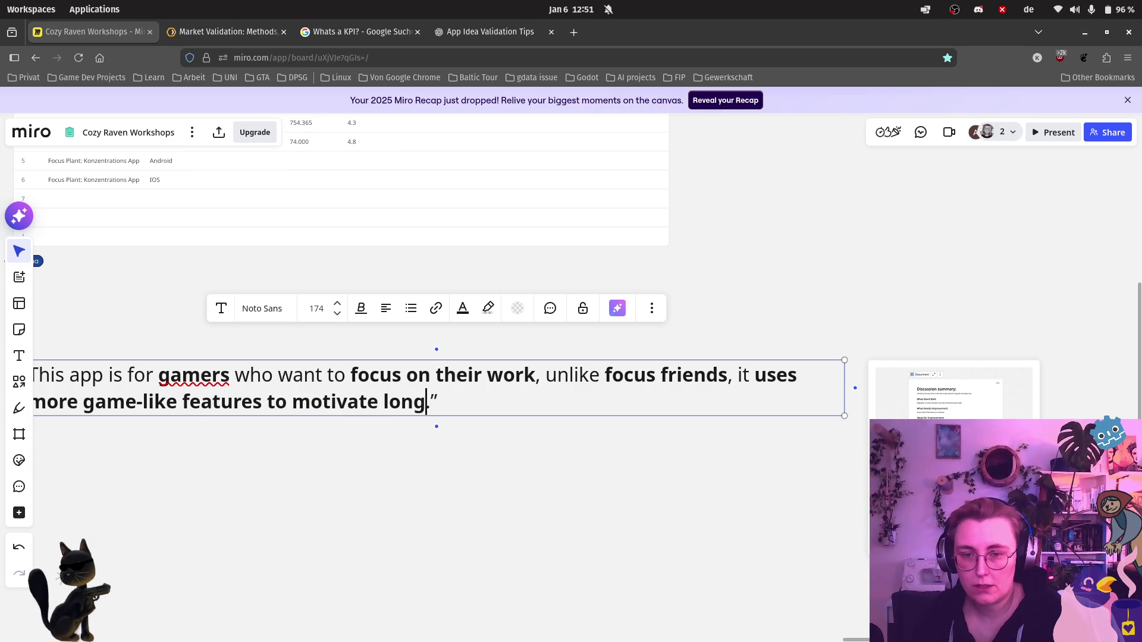
pyautogui.write('focus streaks.')
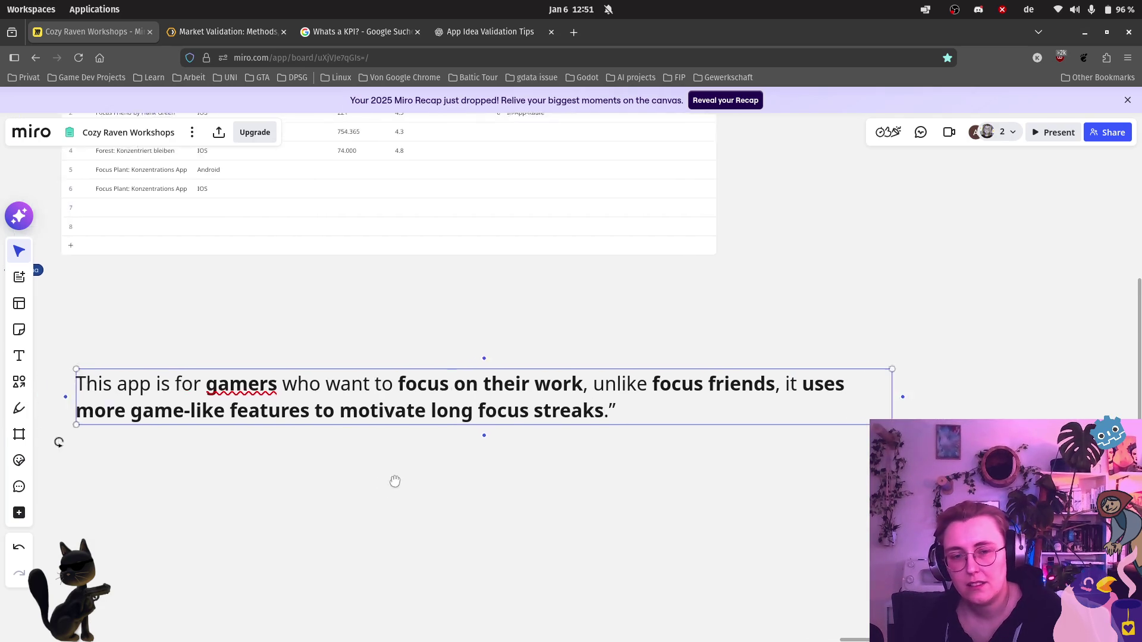
pyautogui.moveTo(312, 515); pyautogui.dragTo(466, 490)
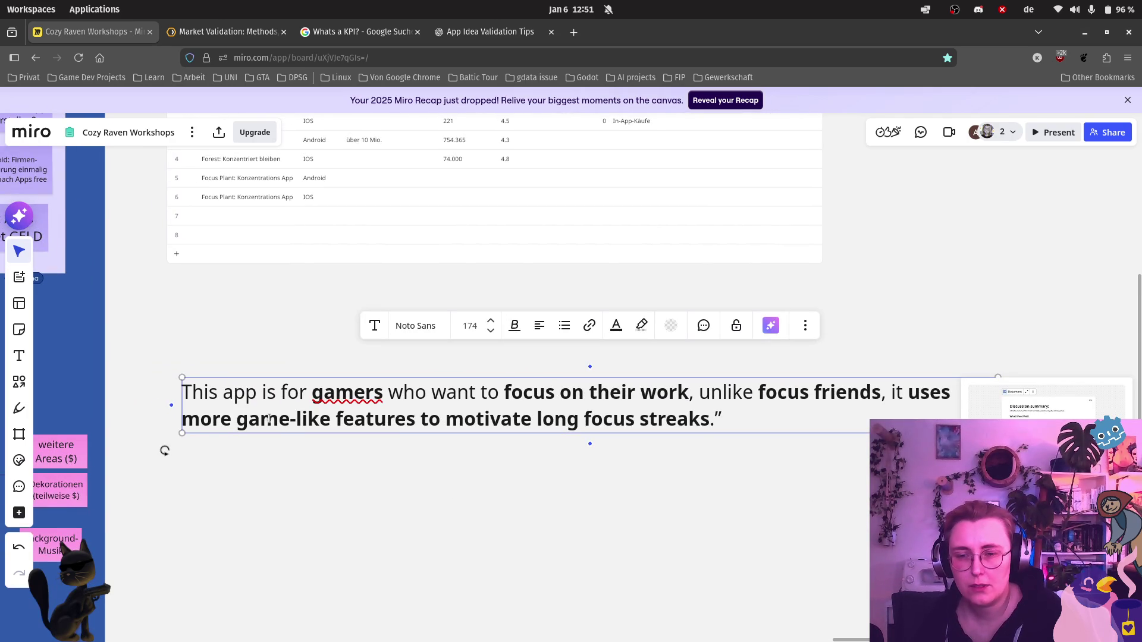
pyautogui.click(413, 485)
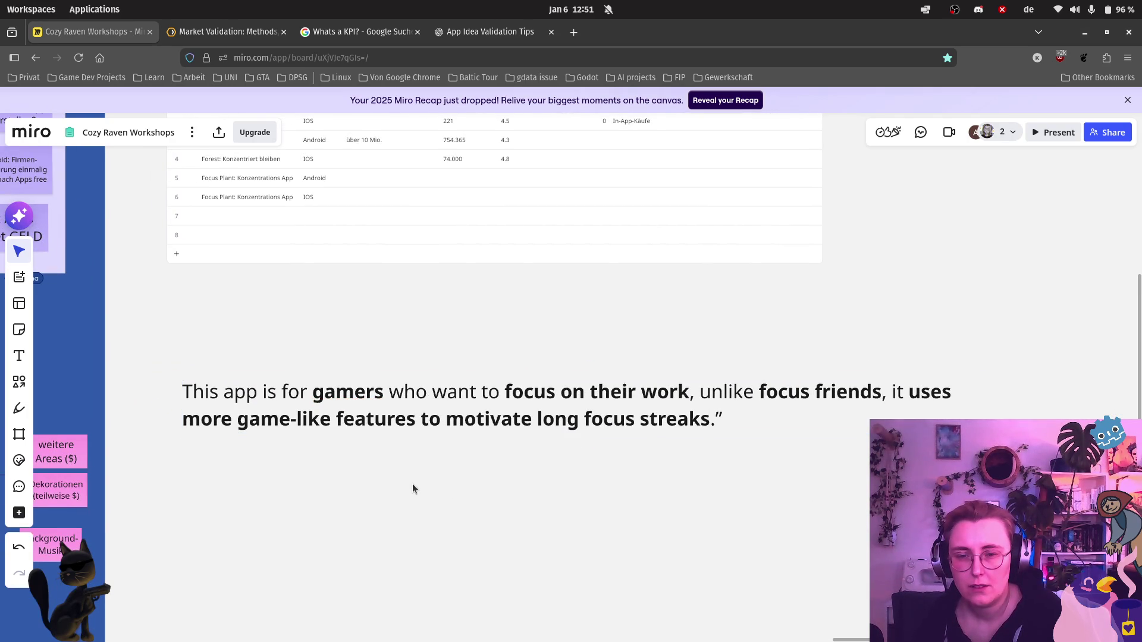
pyautogui.click(491, 402)
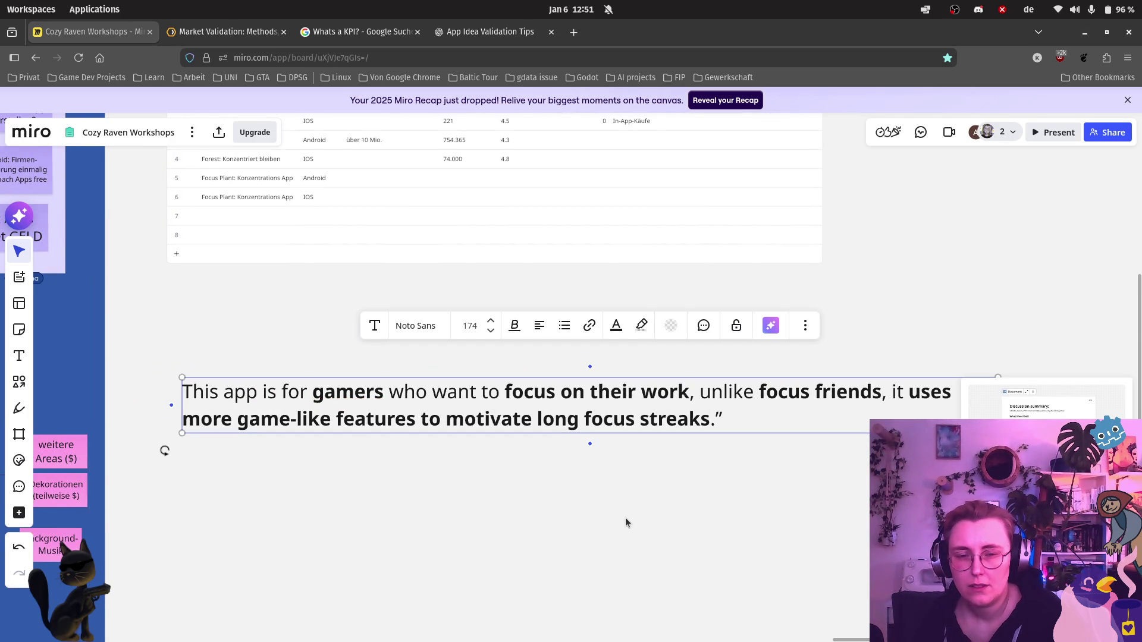
pyautogui.click(625, 518)
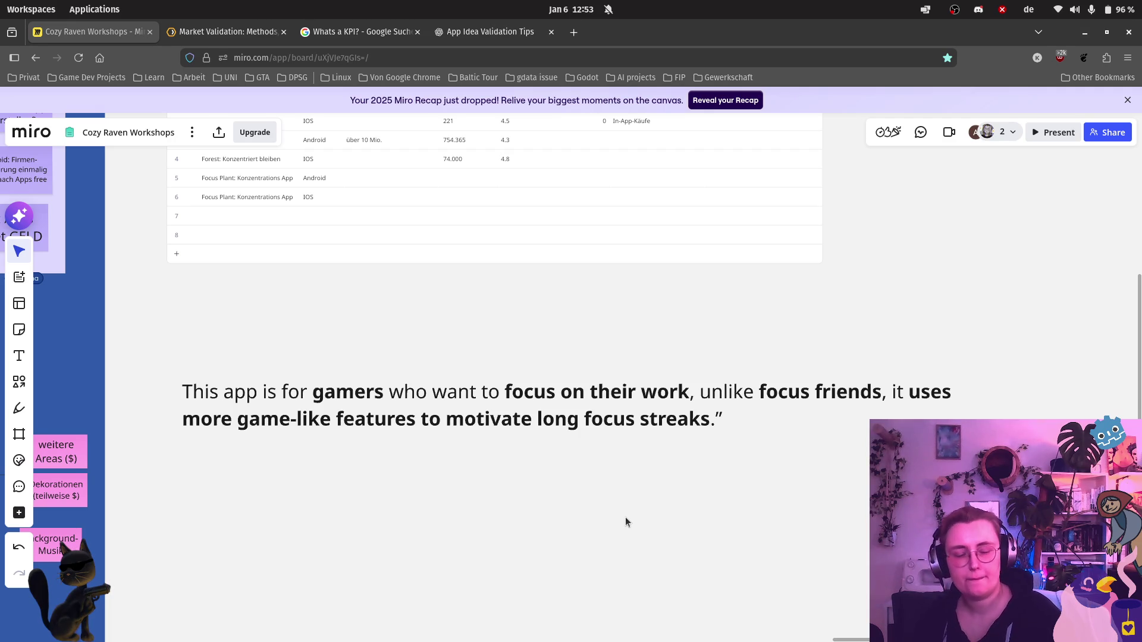
# Step: Re-enter the value-proposition sentence to continue editing after 'gamers'
pyautogui.doubleClick(388, 393)
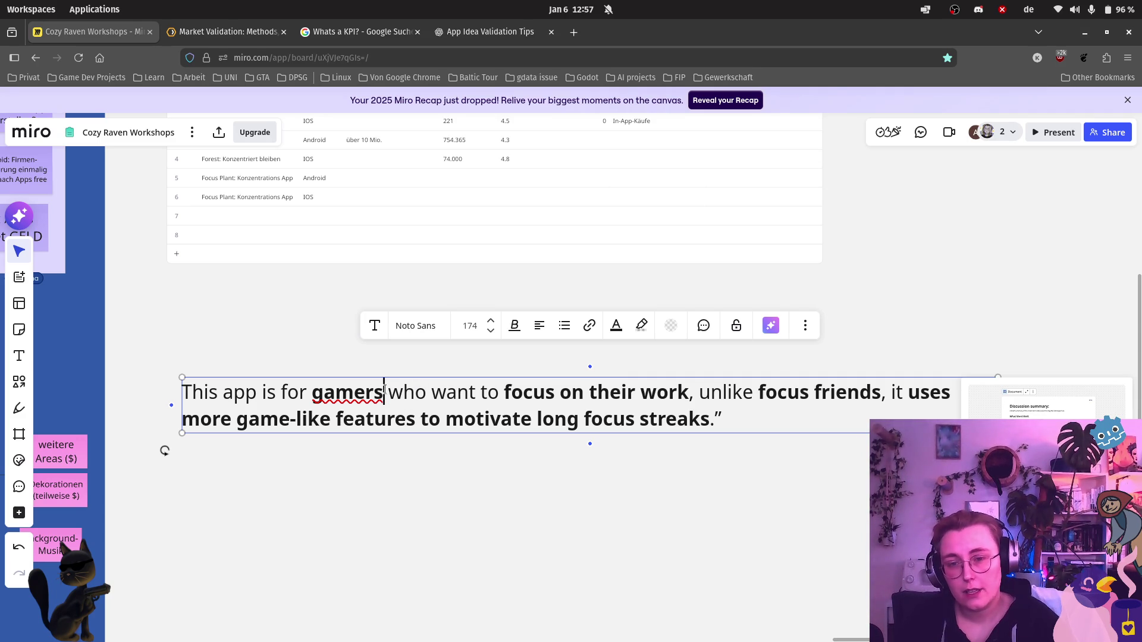
pyautogui.write(',m')
# Step: Extend the audience to 'gamers, programmers and office-workers'
pyautogui.press('BackSpace')
pyautogui.press('BackSpace')
pyautogui.write('gamers')
pyautogui.write(',')
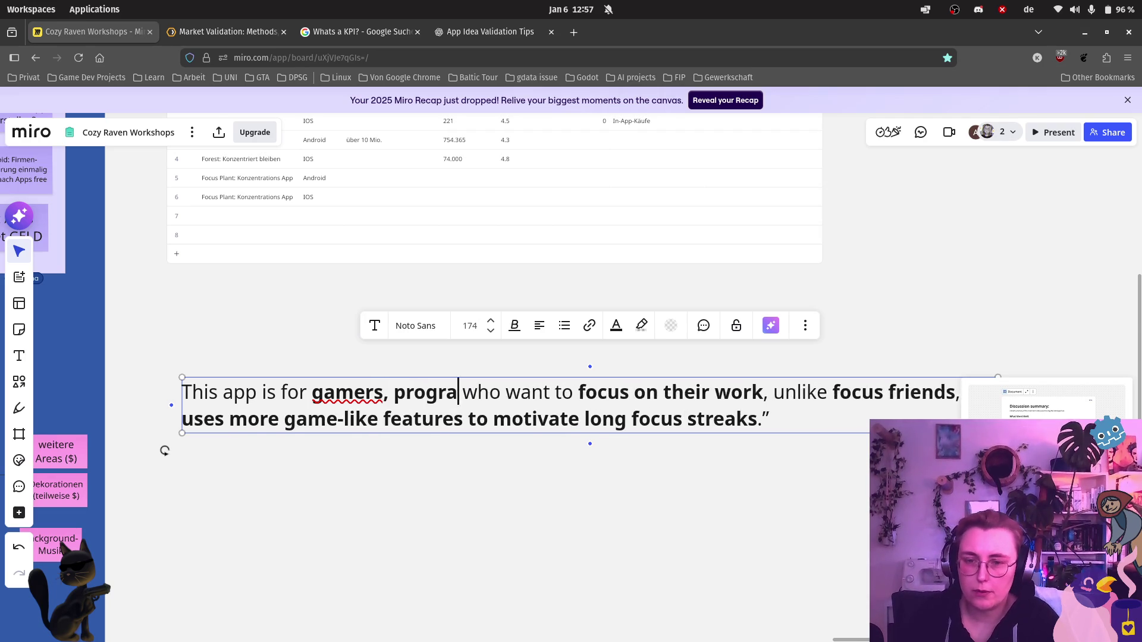
pyautogui.write(' programmers and homoe')
pyautogui.press('BackSpace')
pyautogui.write('-')
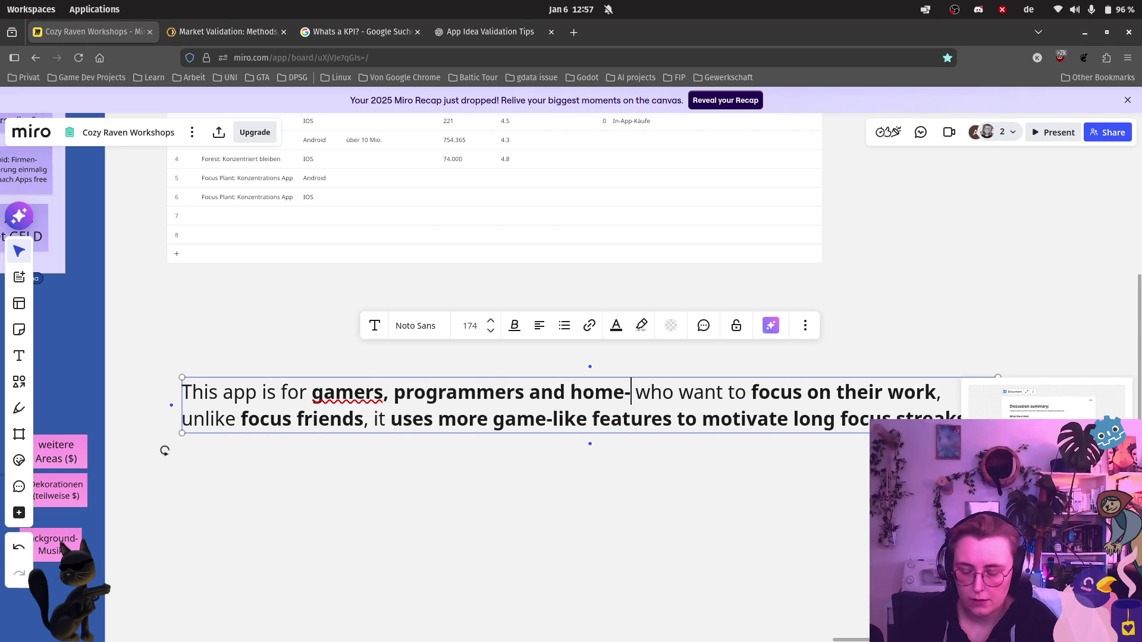
pyautogui.press('BackSpace')
pyautogui.press('BackSpace')
pyautogui.press('BackSpace')
pyautogui.press('BackSpace')
pyautogui.press('BackSpace')
pyautogui.write('office-workers')
pyautogui.click(356, 491)
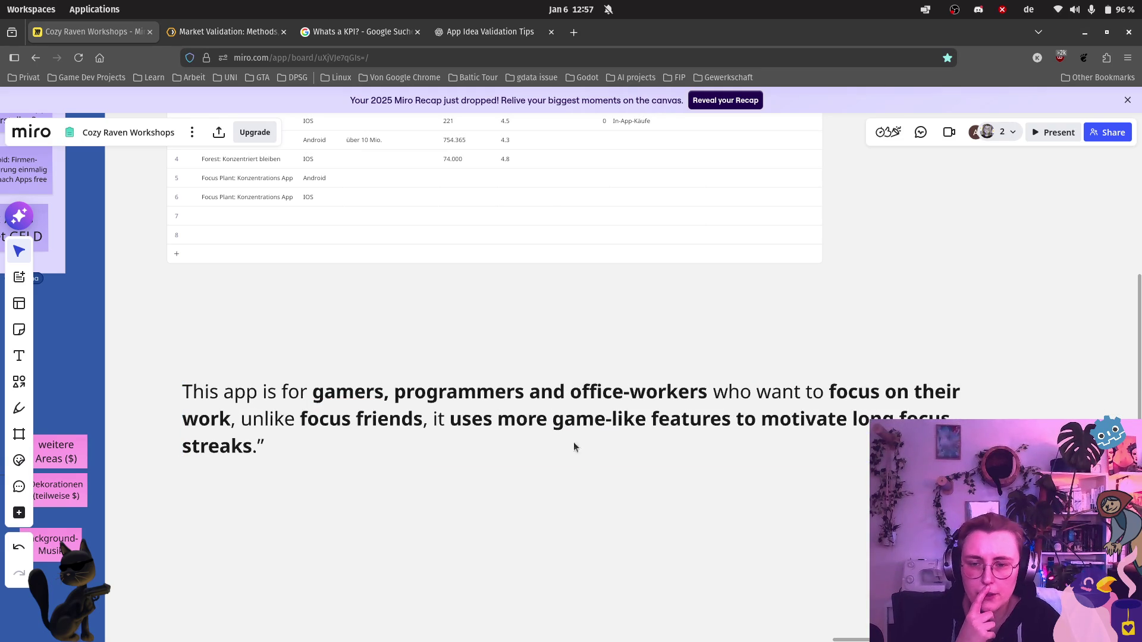
# Step: Replace 'focus on their work' with the 'better focus' outcome phrase
pyautogui.moveTo(831, 392)
pyautogui.mouseDown()
pyautogui.moveTo(848, 349)
pyautogui.moveTo(812, 328)
pyautogui.mouseUp()
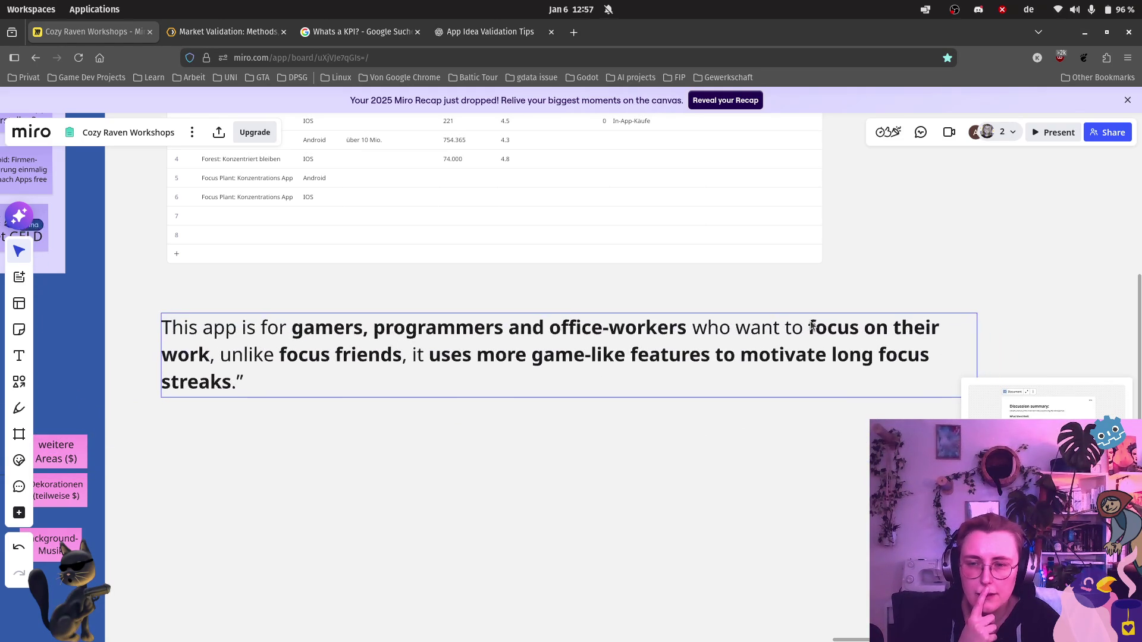
pyautogui.doubleClick(810, 328)
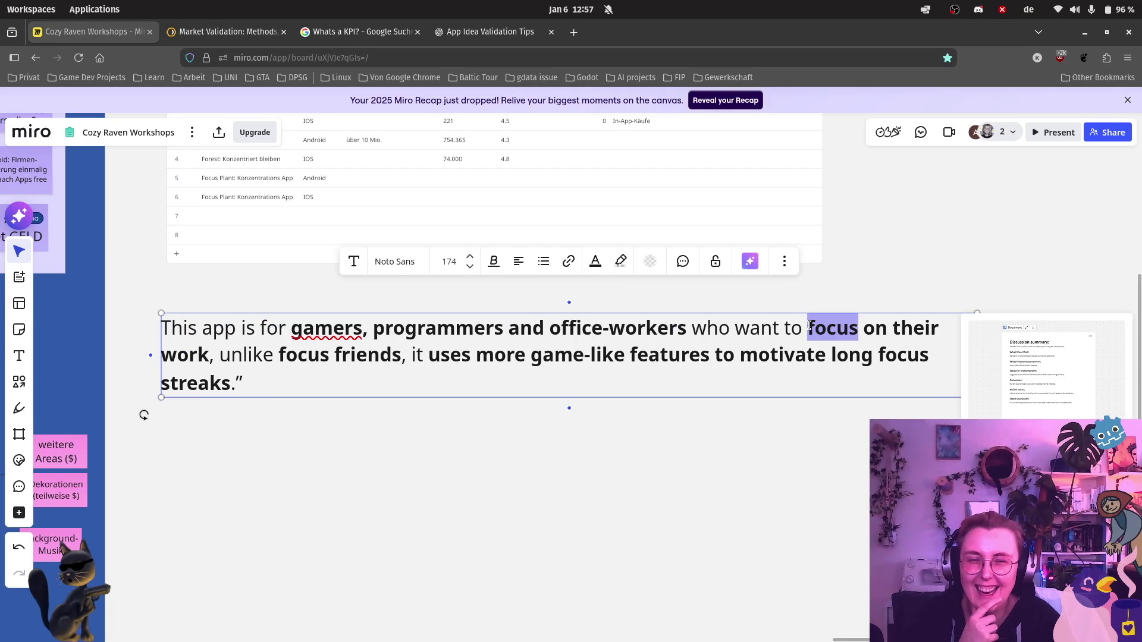
pyautogui.click(808, 327)
pyautogui.moveTo(808, 328); pyautogui.dragTo(212, 358)
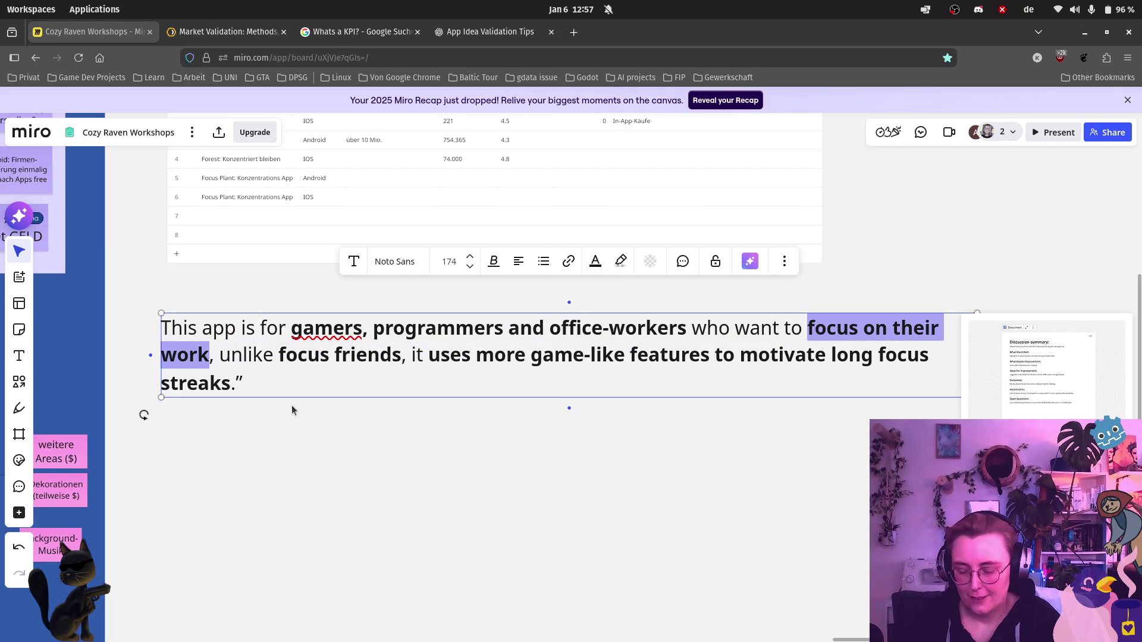
pyautogui.write('better focus')
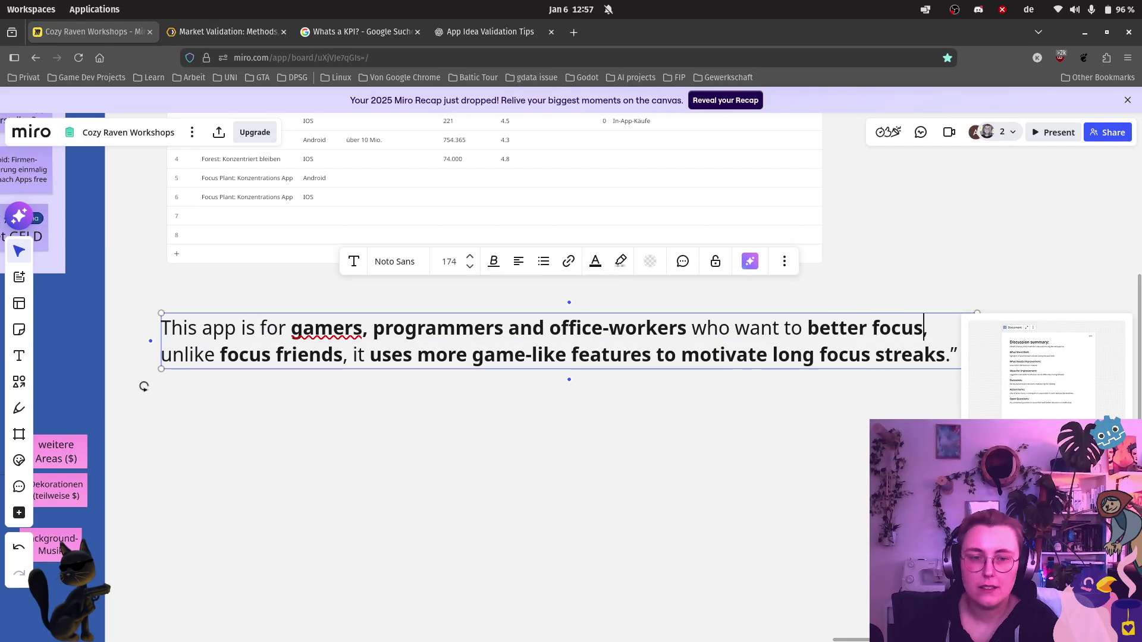
pyautogui.write(' on their ')
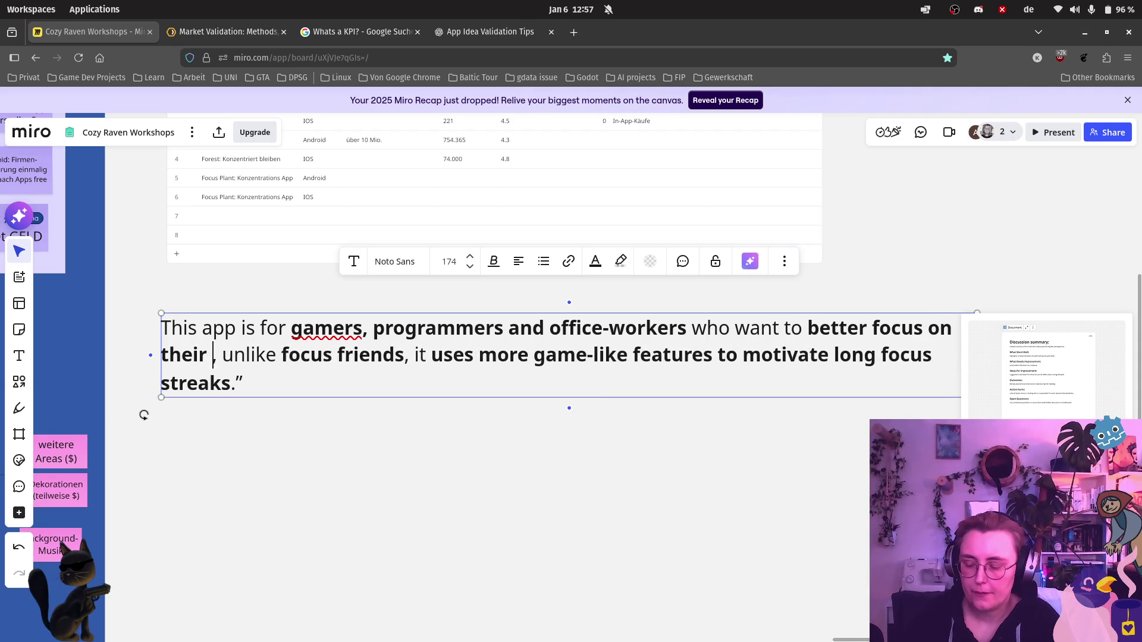
pyautogui.write('work')
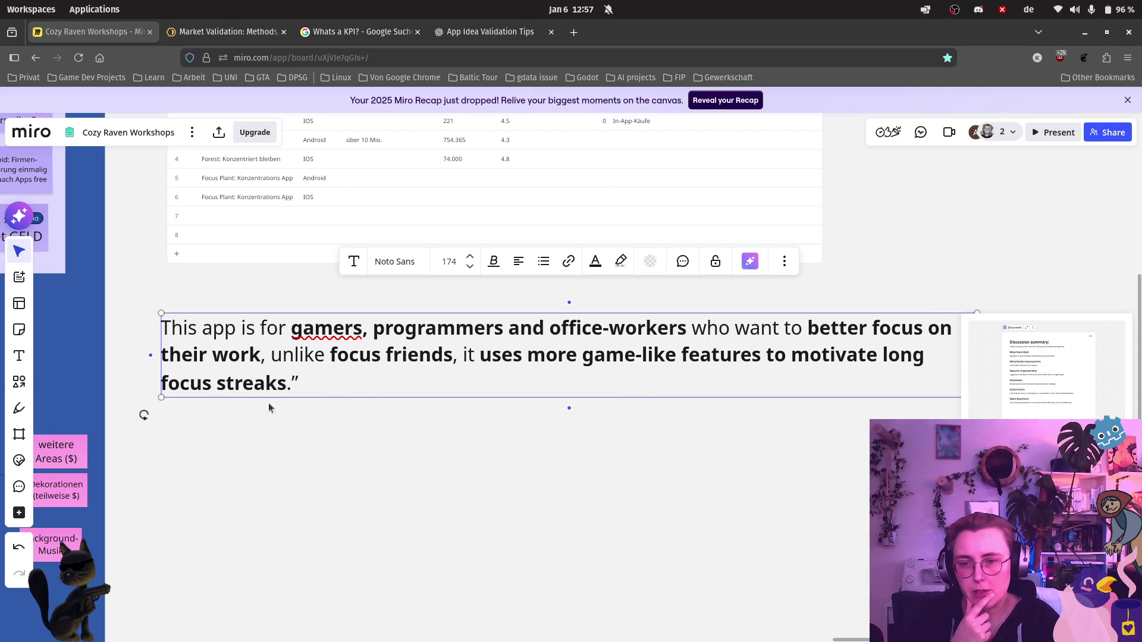
pyautogui.write(' and offers bonuses for extra-long streaks')
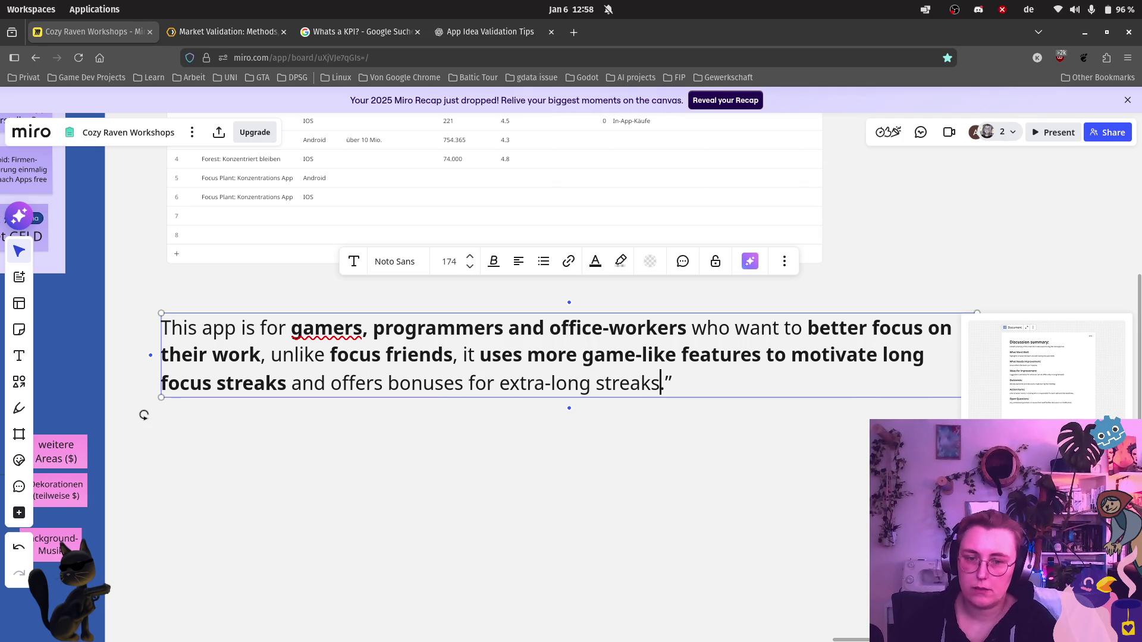
# Step: Bold the appended 'bonuses for extra-long streaks' clause
pyautogui.moveTo(290, 383); pyautogui.dragTo(660, 383)
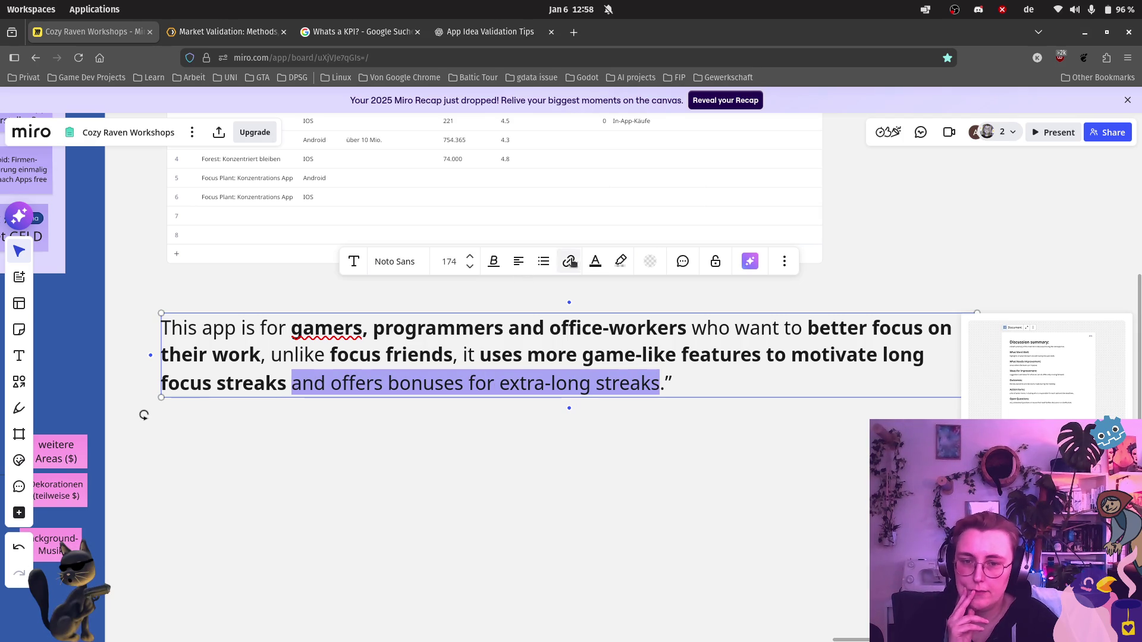
pyautogui.click(493, 260)
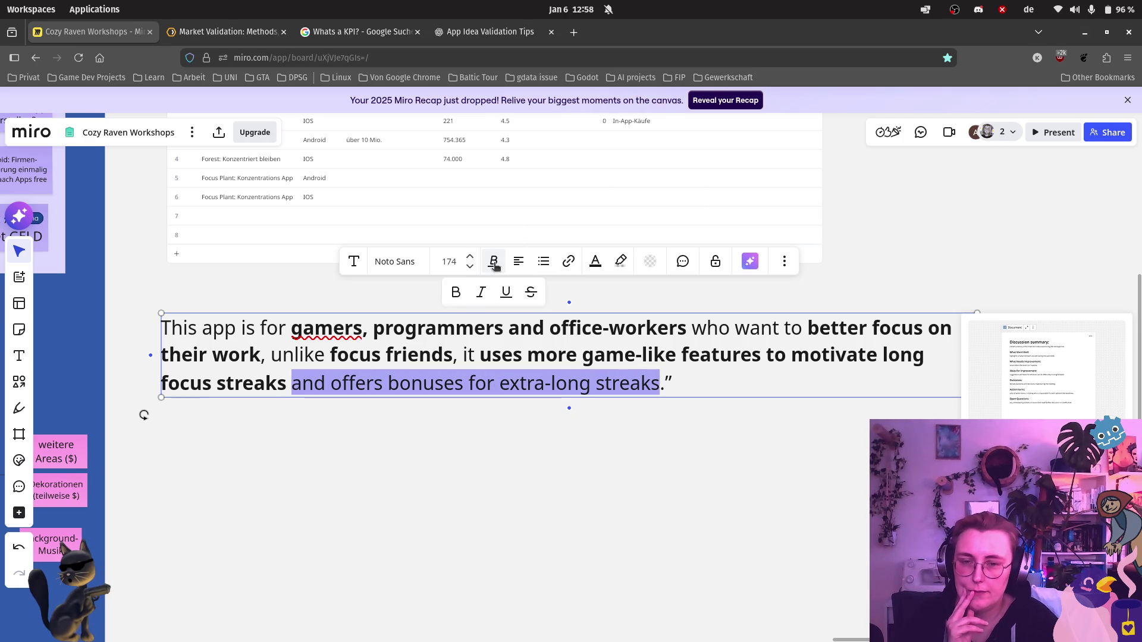
pyautogui.click(457, 294)
pyautogui.click(431, 481)
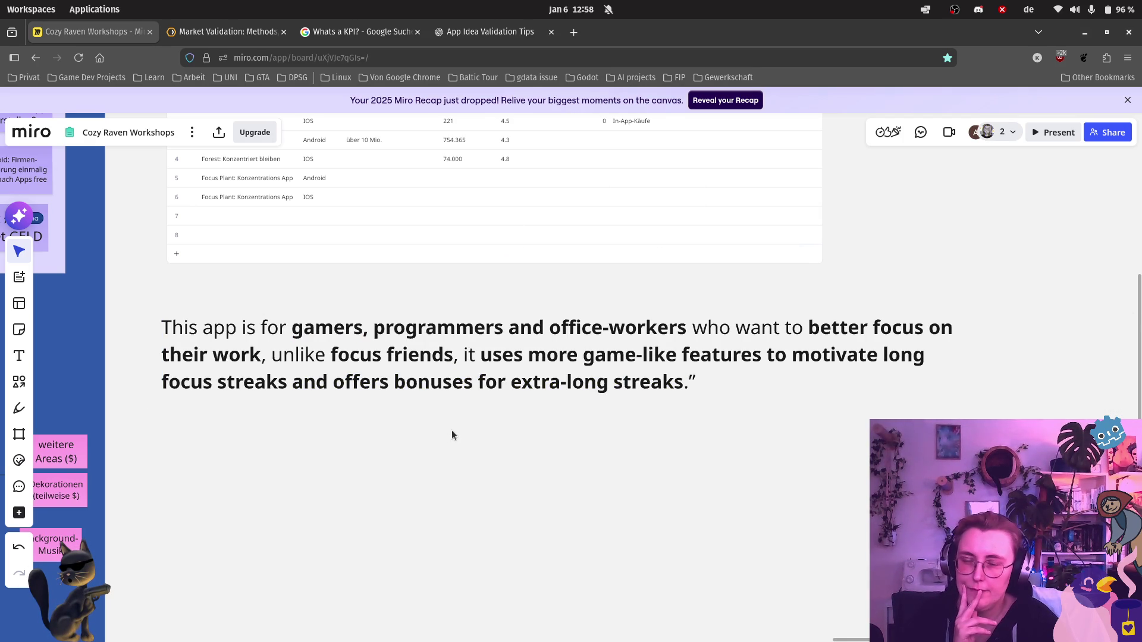
pyautogui.scroll(-2, 450, 429)
pyautogui.scroll(-2, 436, 425)
pyautogui.scroll(-2, 329, 441)
pyautogui.scroll(-2, 746, 328)
pyautogui.scroll(-1, 745, 329)
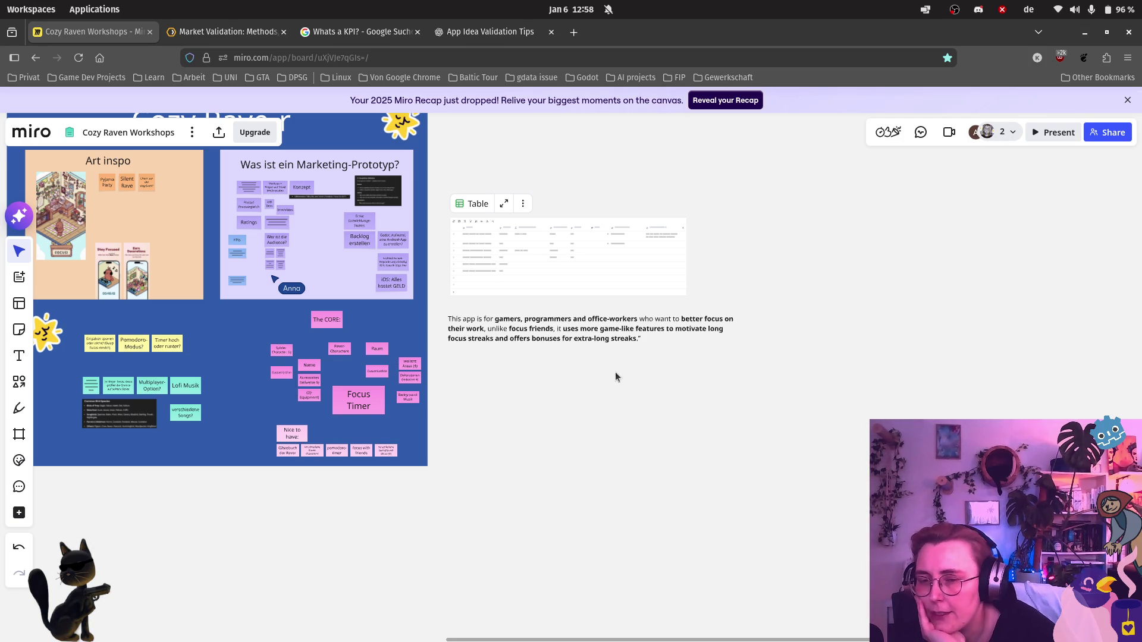
pyautogui.scroll(2, 614, 372)
pyautogui.scroll(2, 611, 370)
pyautogui.scroll(3, 473, 363)
pyautogui.moveTo(258, 538)
pyautogui.mouseDown()
pyautogui.moveTo(375, 499)
pyautogui.moveTo(495, 354)
pyautogui.mouseUp()
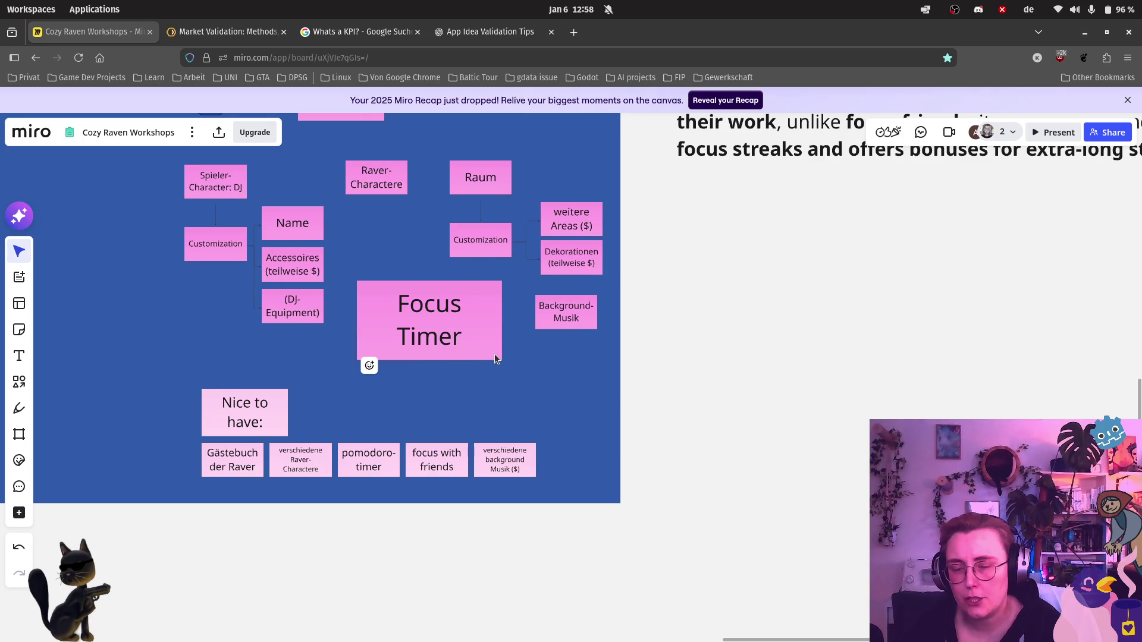
pyautogui.scroll(-1, 826, 294)
pyautogui.scroll(-1, 825, 293)
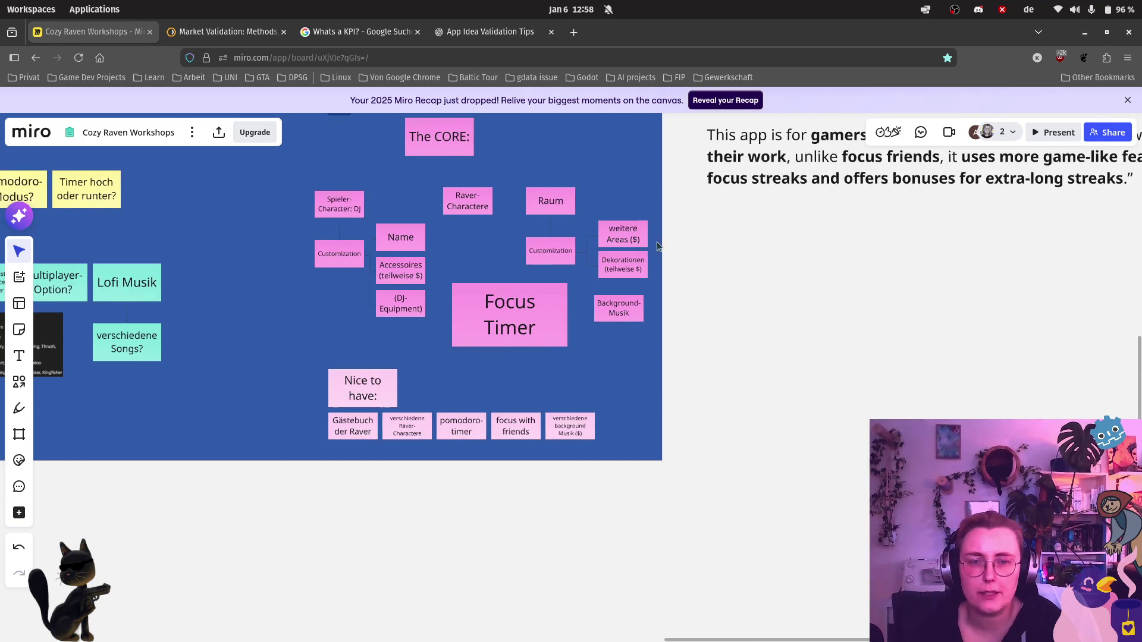
pyautogui.scroll(5, 706, 312)
pyautogui.scroll(3, 701, 357)
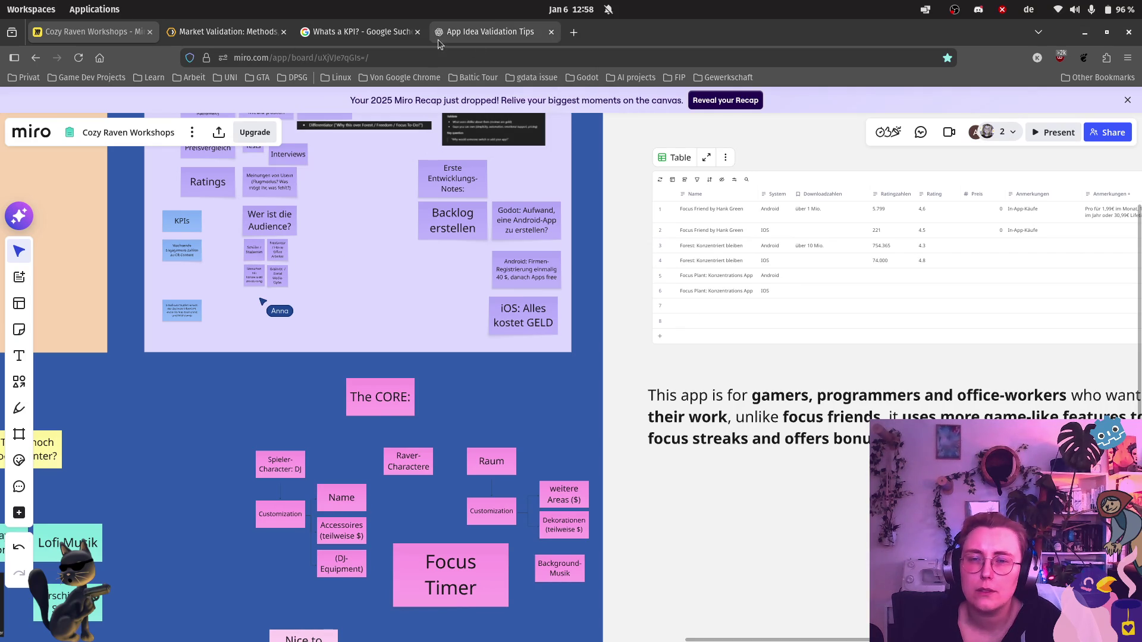
pyautogui.click(416, 32)
# Step: Review the App Idea Validation Tips chat's competitor-teardown advice, then return to Miro
pyautogui.click(361, 37)
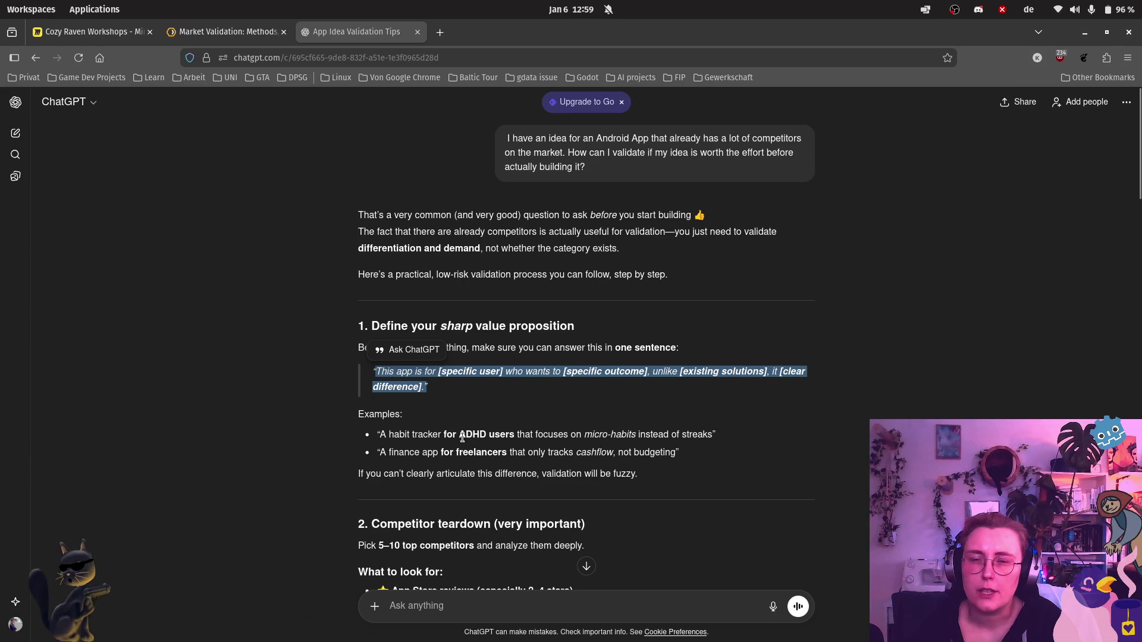
pyautogui.click(529, 345)
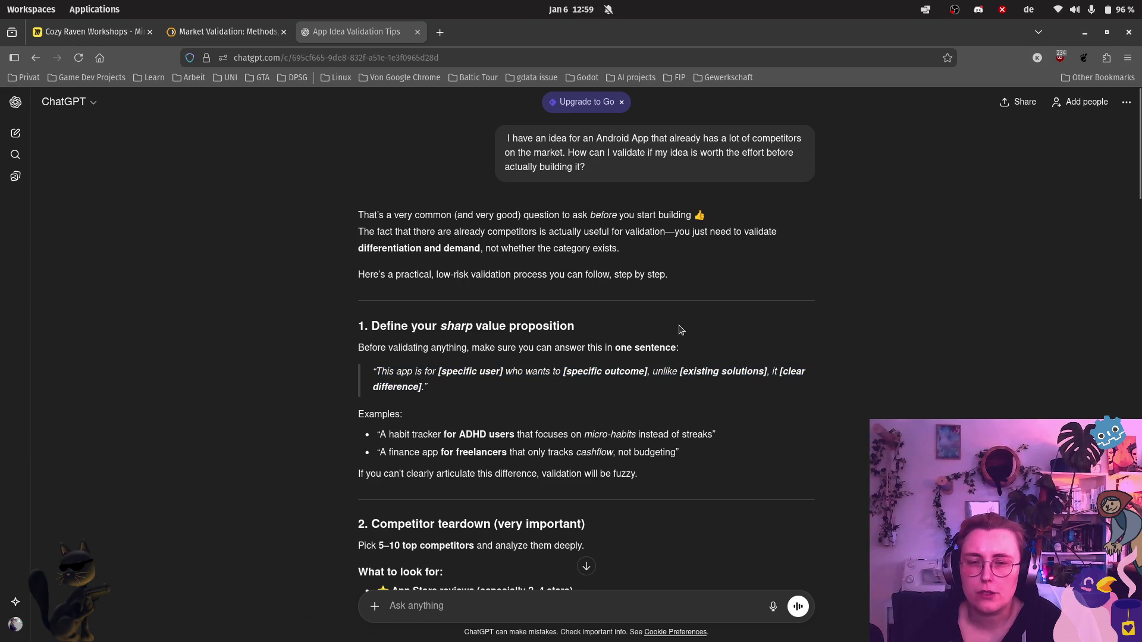
pyautogui.scroll(-3, 593, 457)
pyautogui.scroll(1, 536, 446)
pyautogui.scroll(-1, 484, 437)
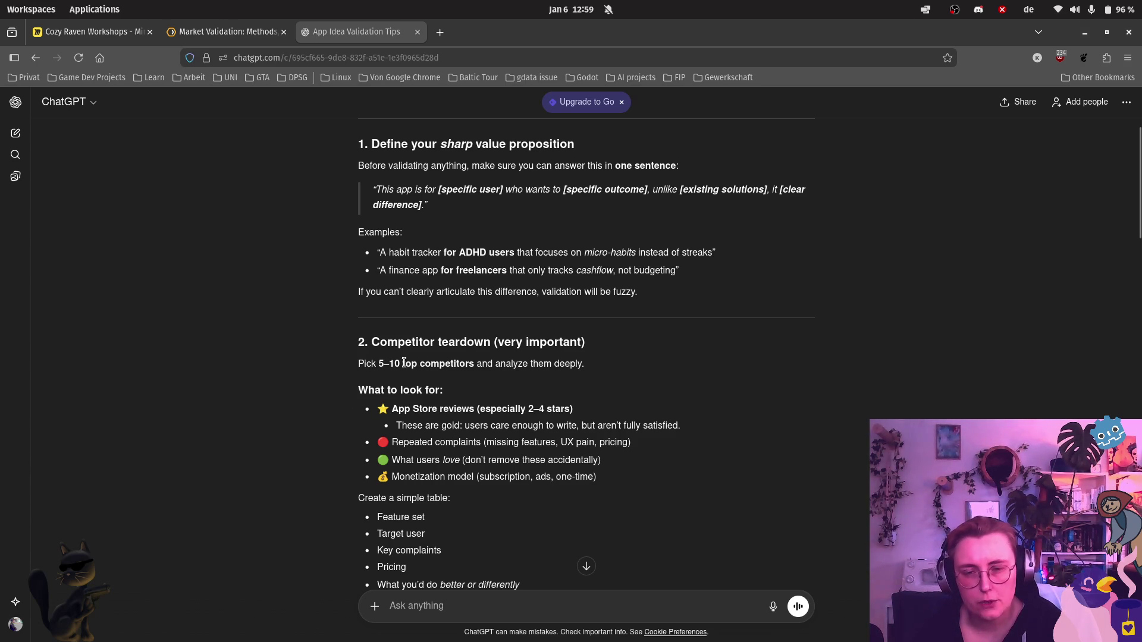
pyautogui.click(89, 32)
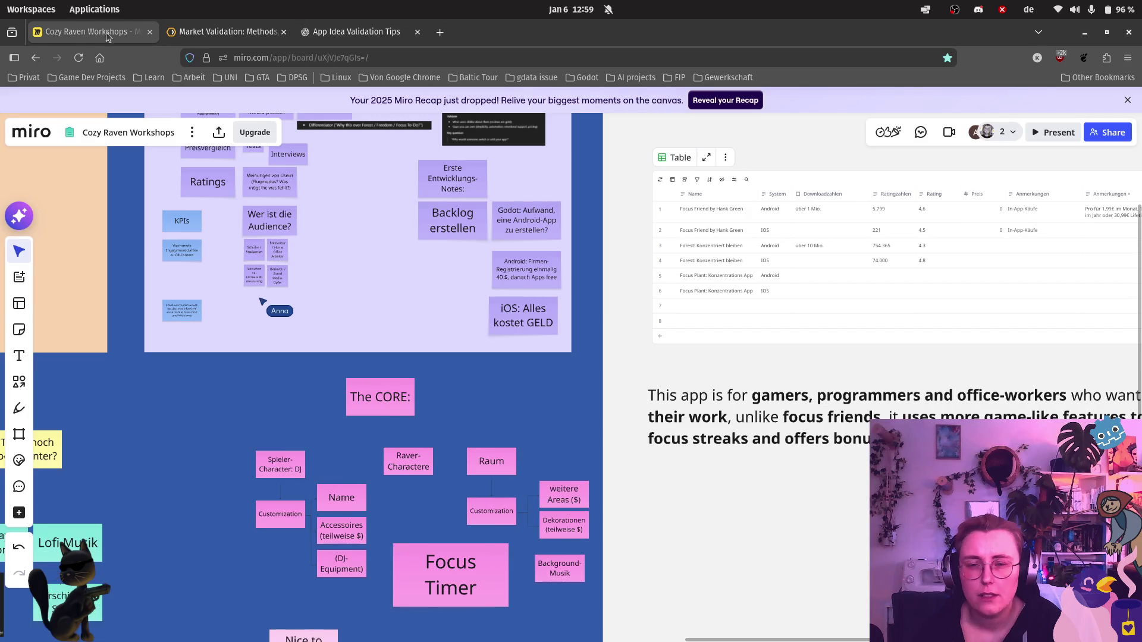
pyautogui.scroll(-2, 213, 371)
pyautogui.scroll(5, 366, 165)
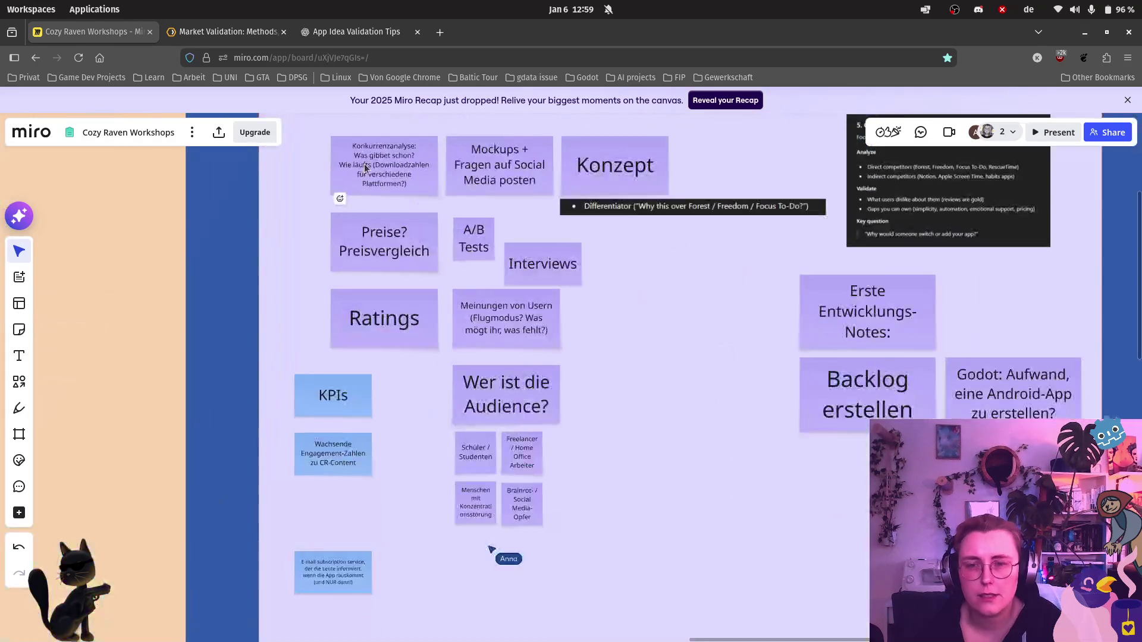
pyautogui.scroll(4, 366, 164)
pyautogui.scroll(3, 366, 164)
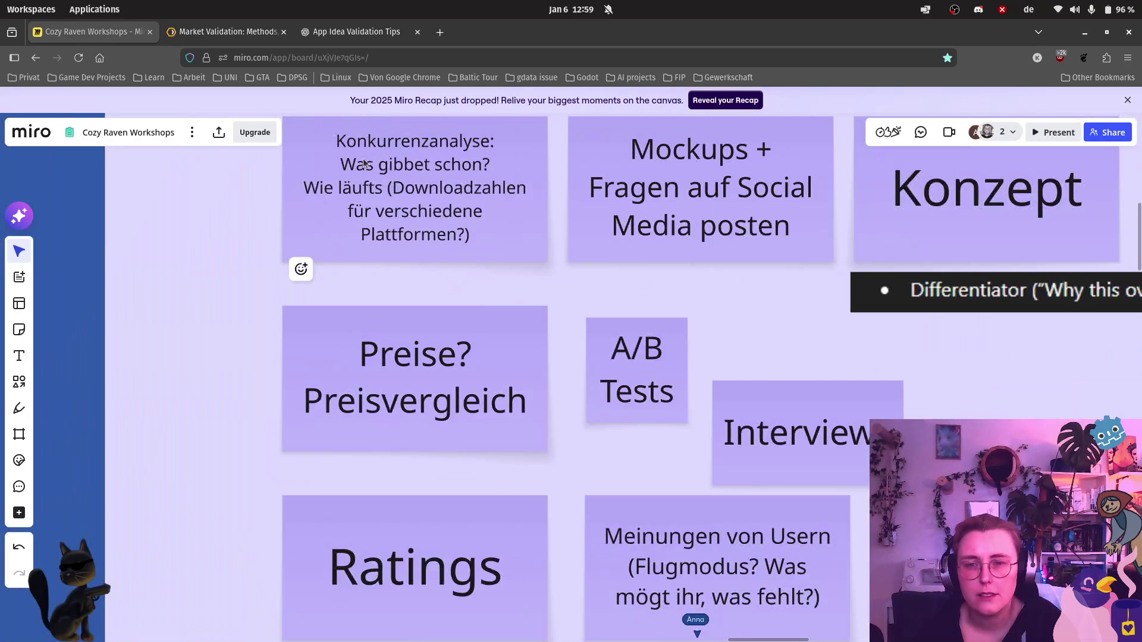
# Step: Start adding '(Top 10)' to the Konkurrenzanalyse note and return to the ChatGPT chat
pyautogui.doubleClick(490, 165)
pyautogui.write('(Top 10)')
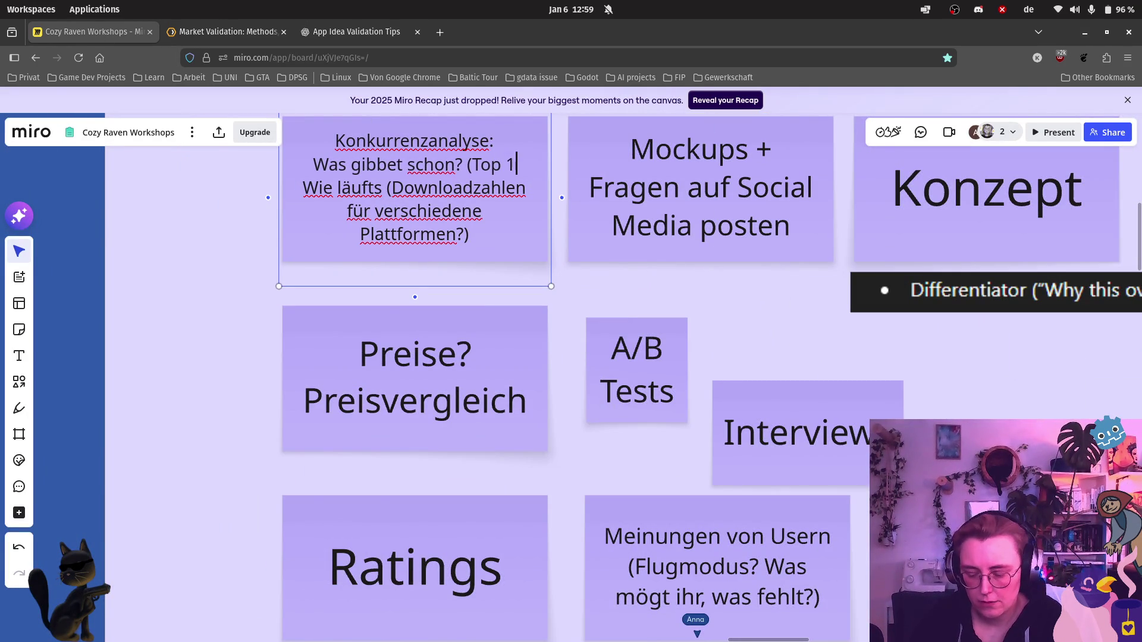
pyautogui.click(344, 31)
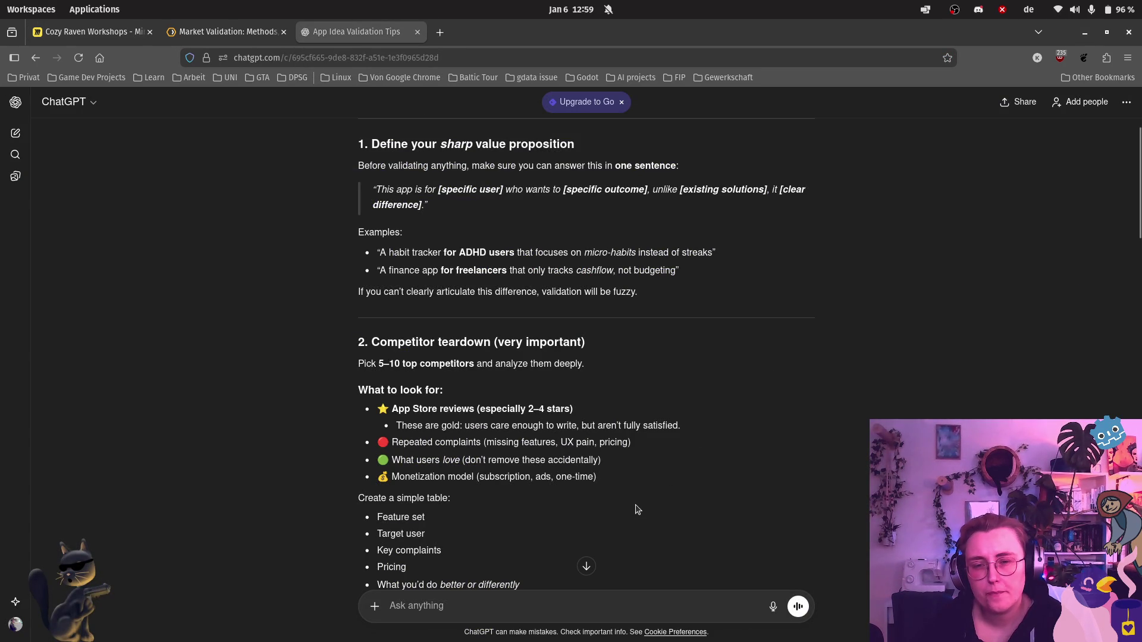
pyautogui.scroll(-1, 637, 509)
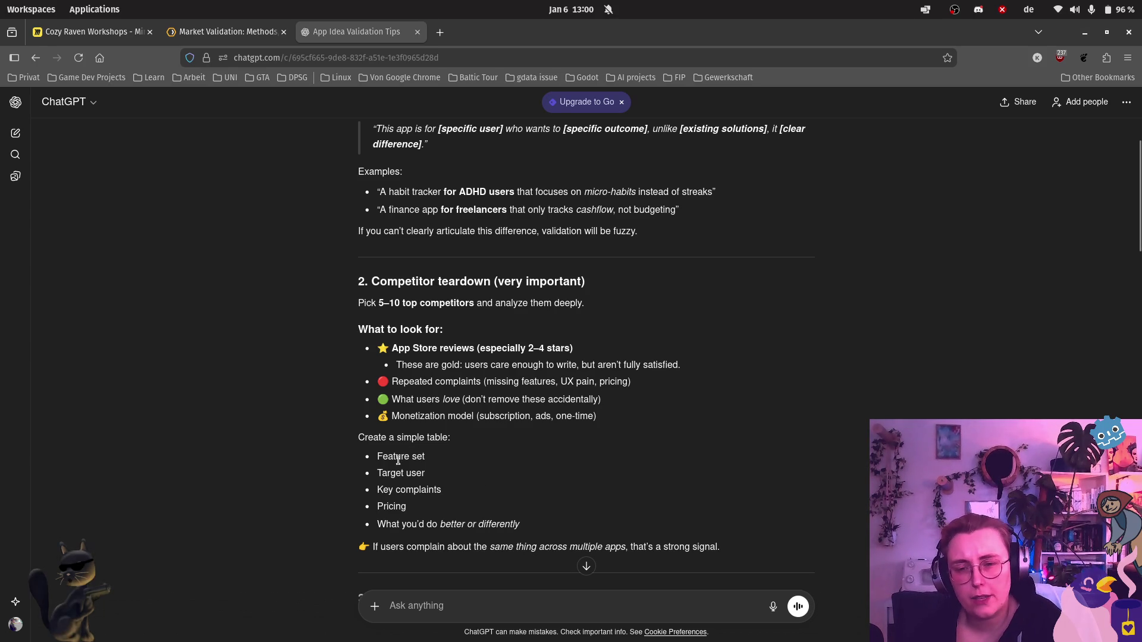
pyautogui.scroll(-2, 401, 479)
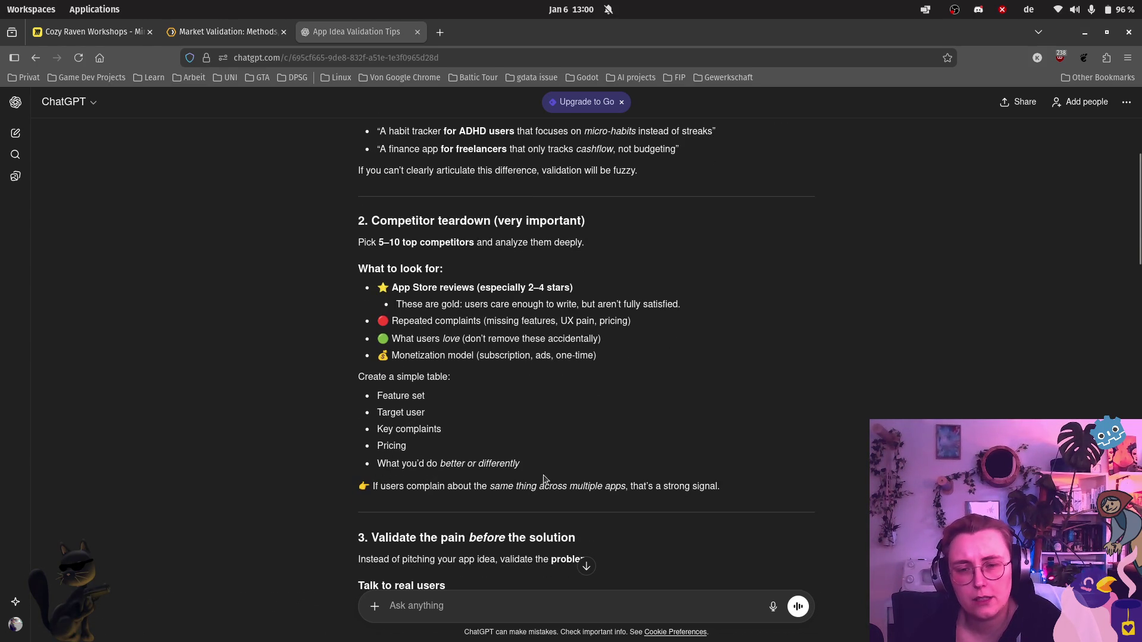
pyautogui.scroll(-1, 523, 480)
pyautogui.scroll(-1, 521, 479)
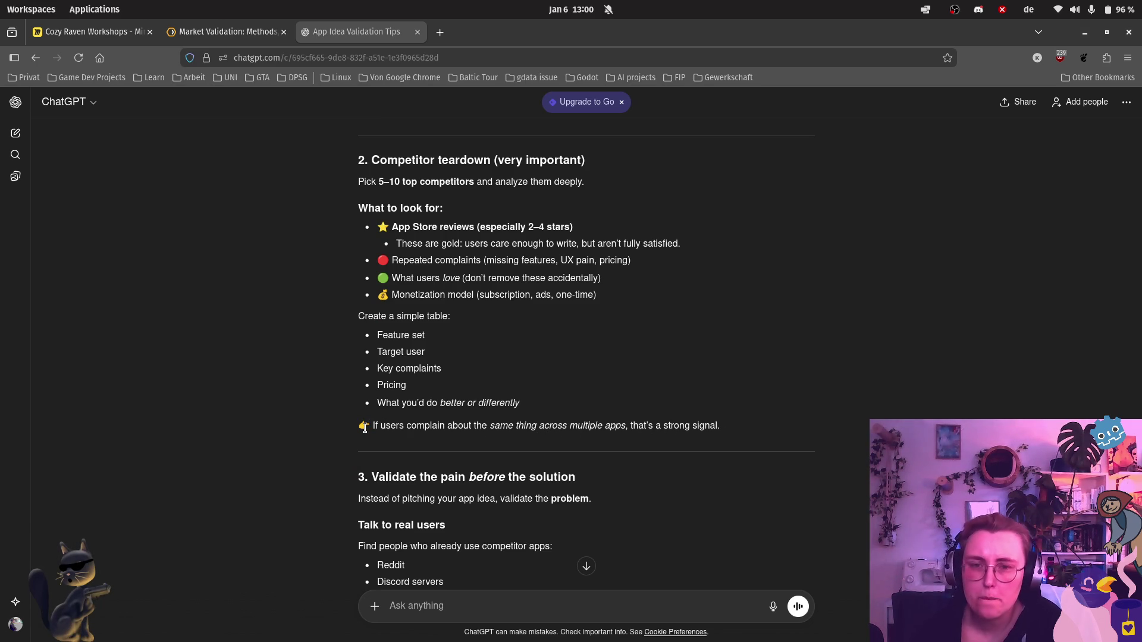
pyautogui.scroll(-1, 364, 428)
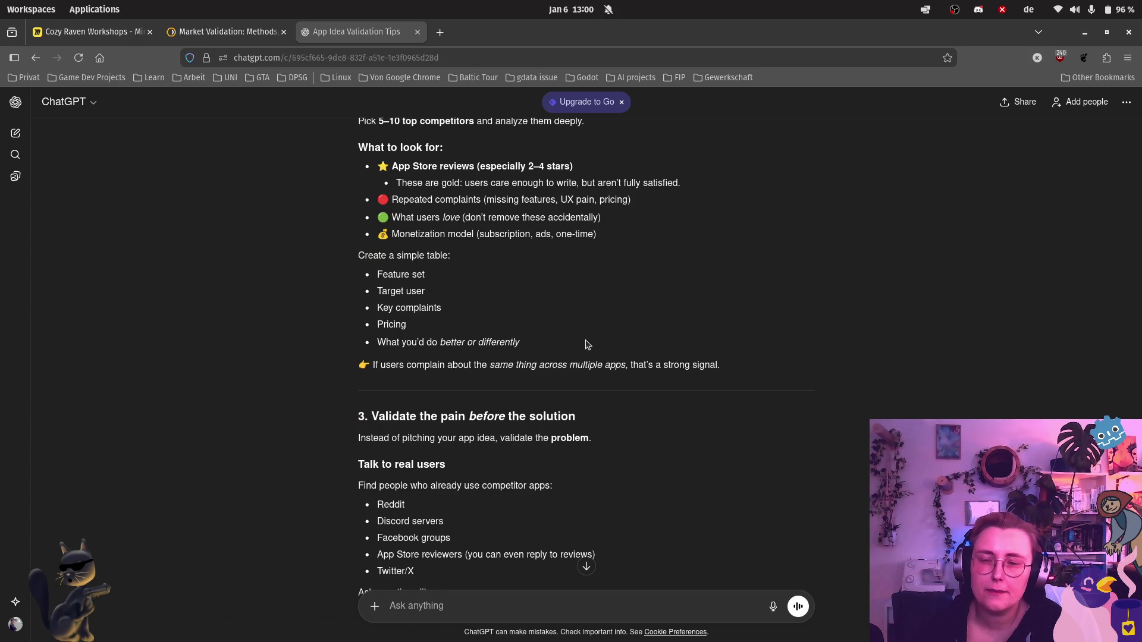
pyautogui.scroll(-1, 587, 344)
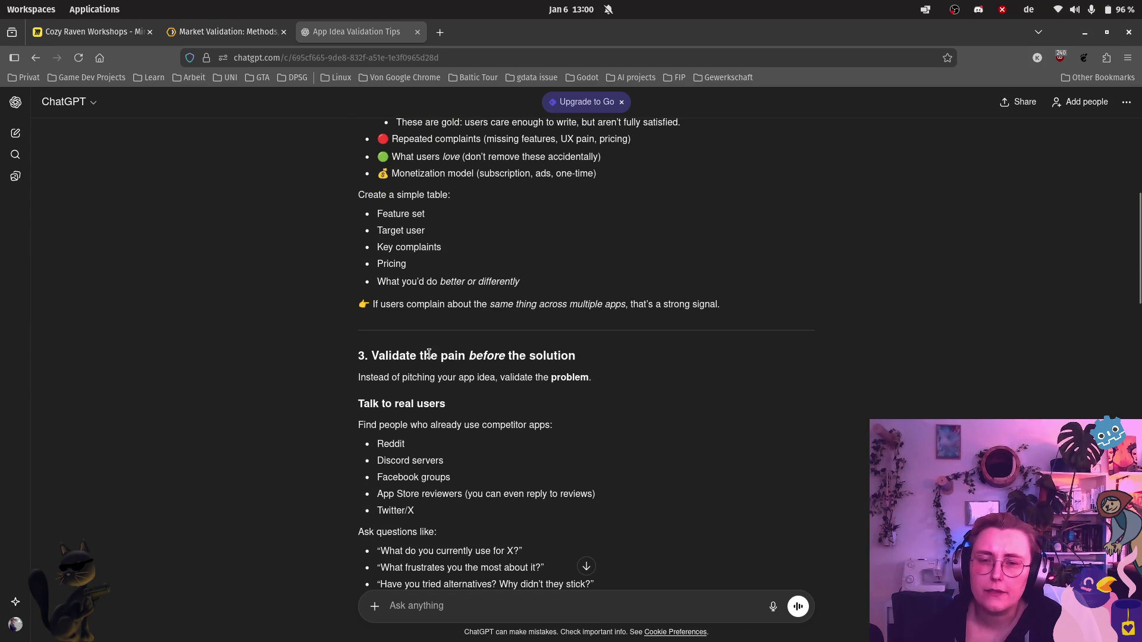
pyautogui.scroll(2, 469, 383)
pyautogui.scroll(-2, 466, 397)
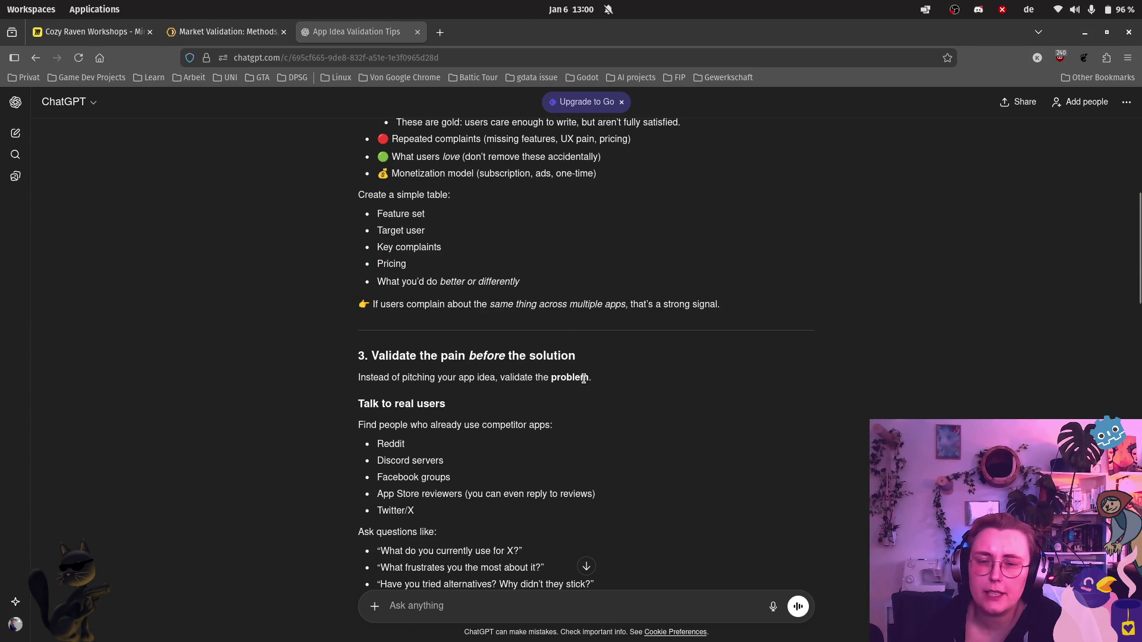
pyautogui.scroll(-1, 519, 491)
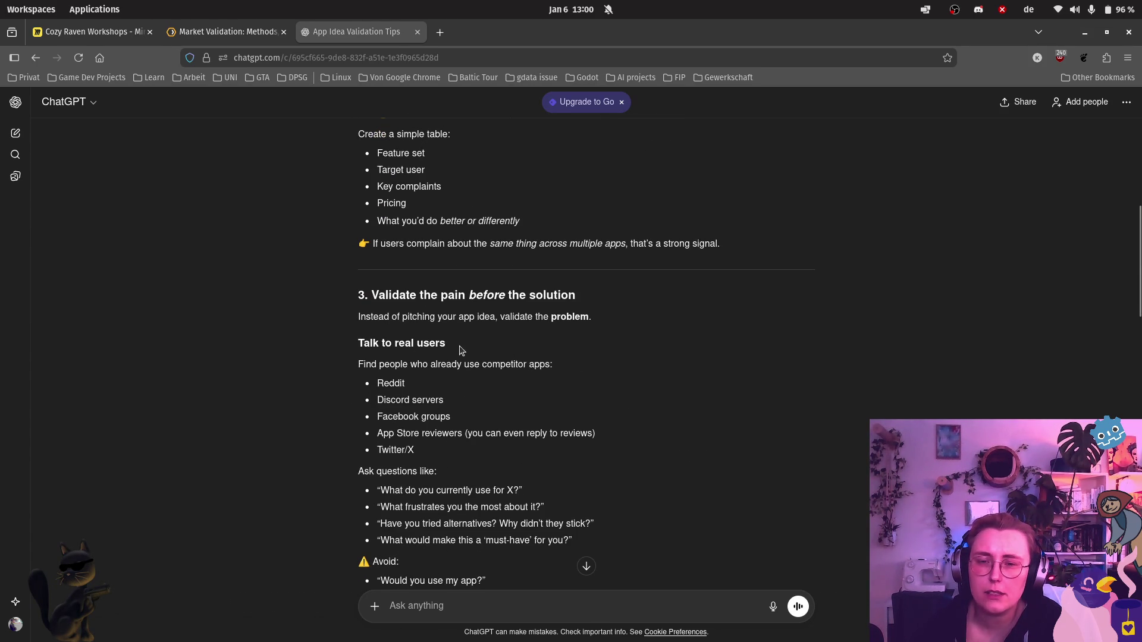
pyautogui.scroll(-1, 494, 352)
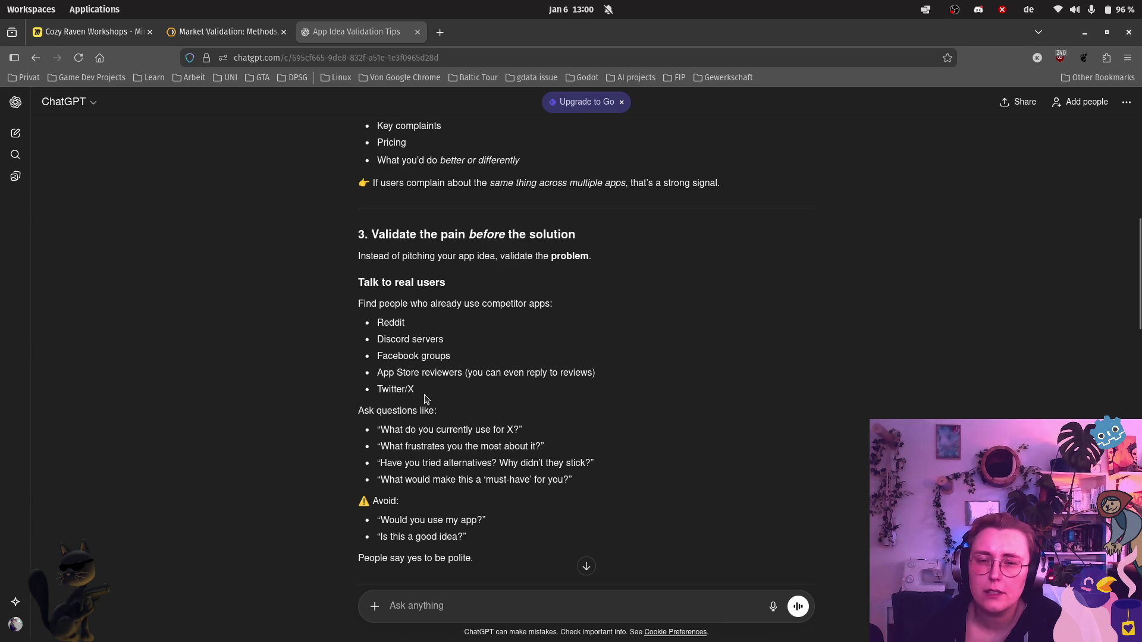
pyautogui.scroll(-1, 405, 385)
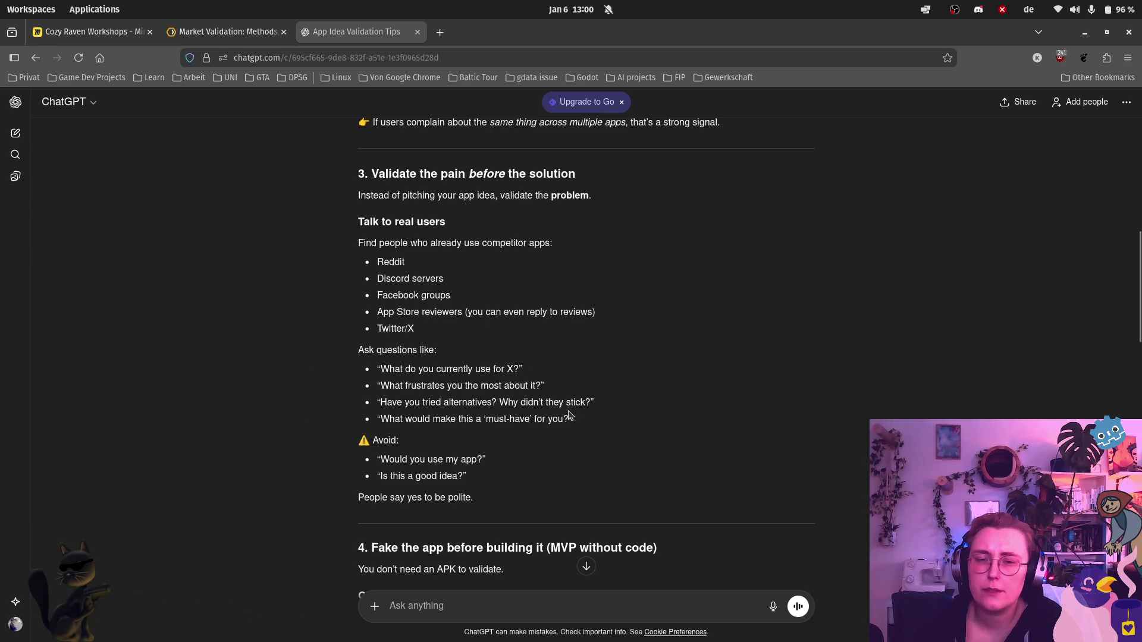
pyautogui.scroll(-1, 429, 428)
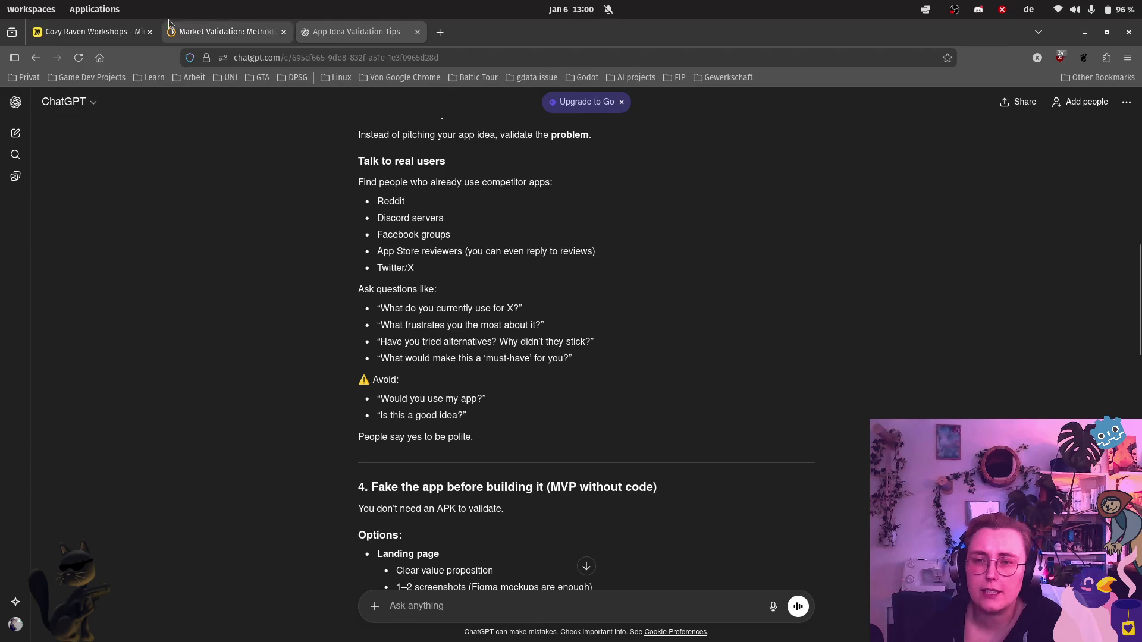
pyautogui.click(72, 30)
pyautogui.click(663, 358)
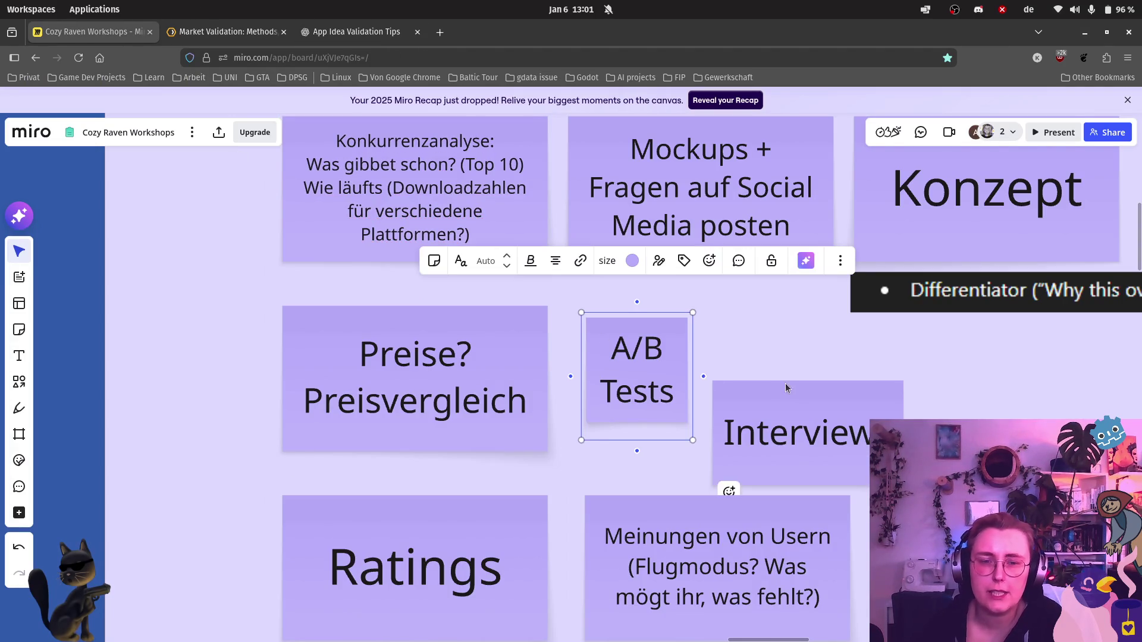
pyautogui.hotkey('ctrl', 'd')
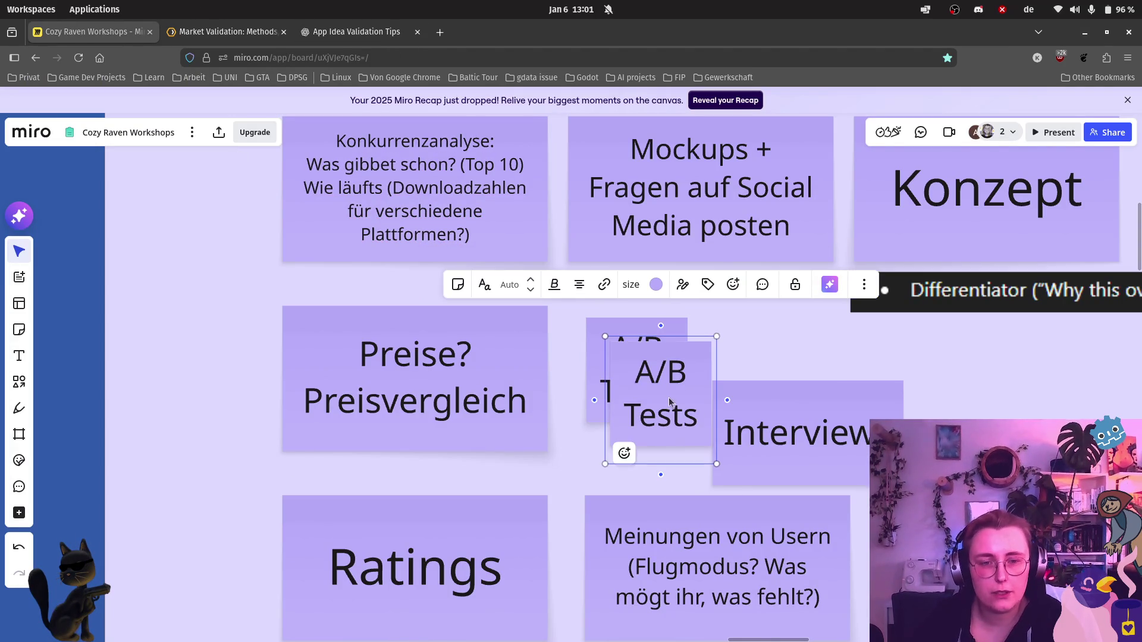
pyautogui.moveTo(669, 379); pyautogui.dragTo(782, 322)
pyautogui.doubleClick(787, 317)
pyautogui.hotkey('ctrl', 'a')
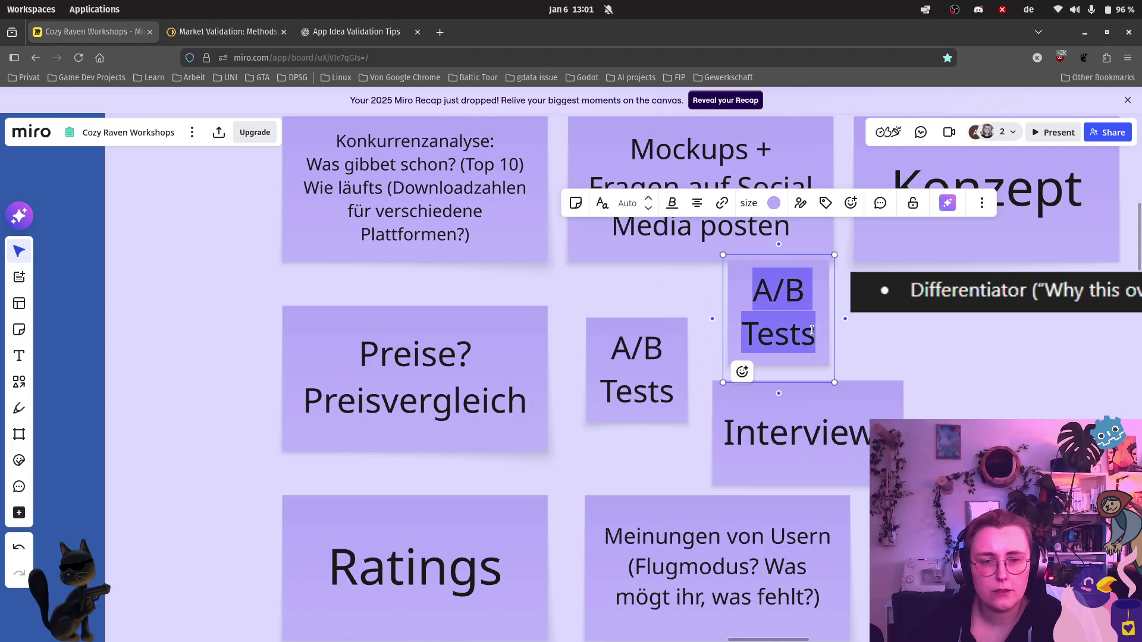
pyautogui.write('Offene')
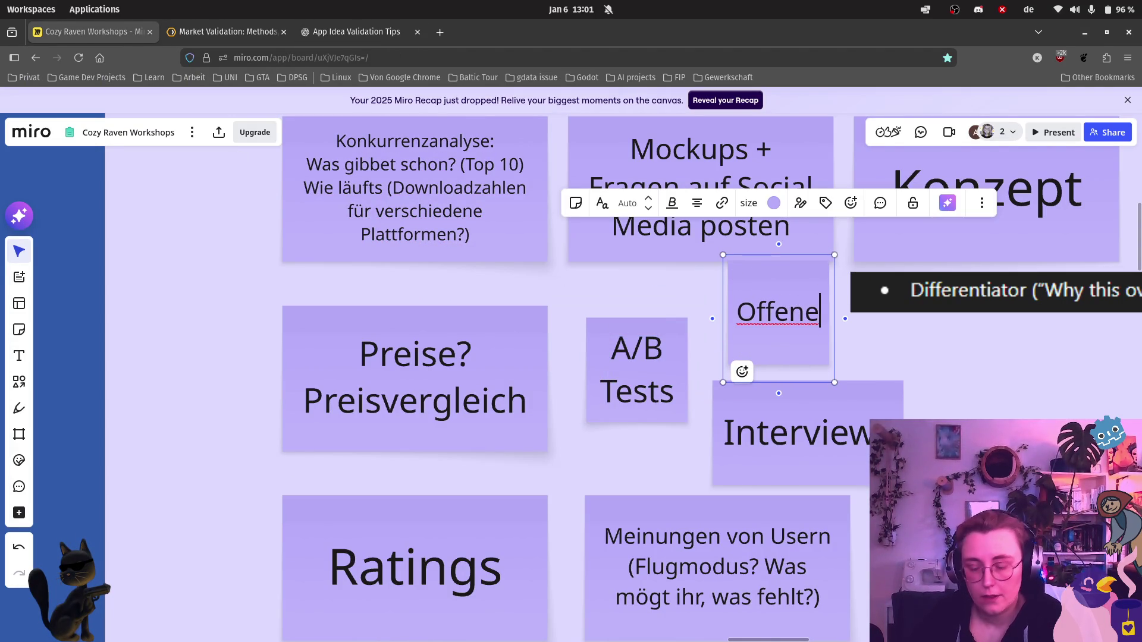
pyautogui.write(' Frageb')
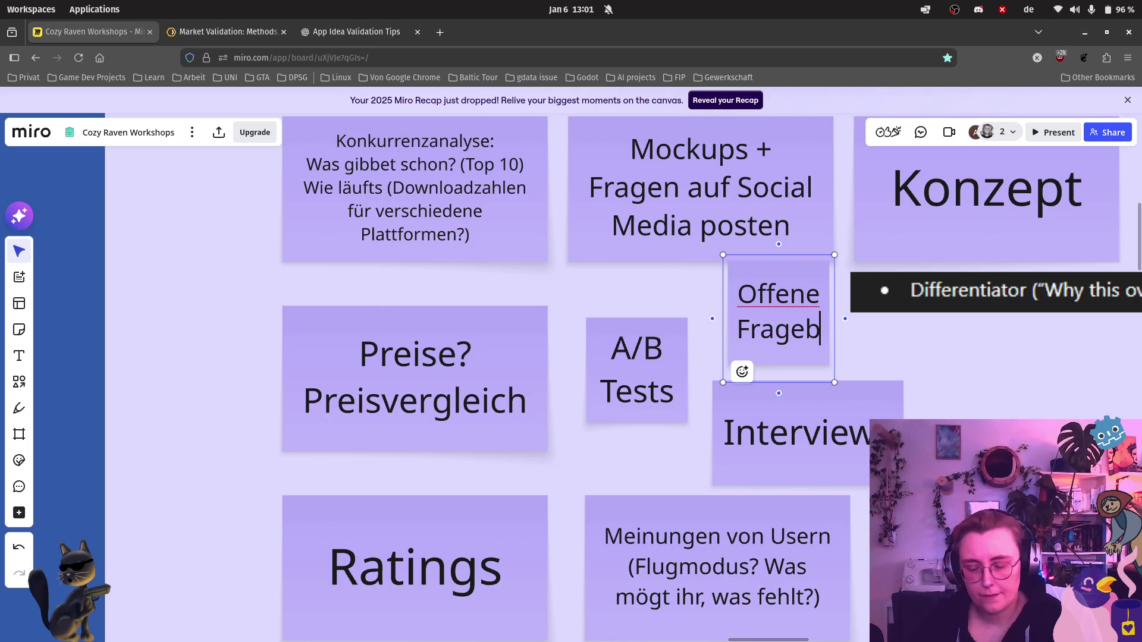
pyautogui.press('BackSpace')
pyautogui.write('n')
pyautogui.scroll(-2, 768, 437)
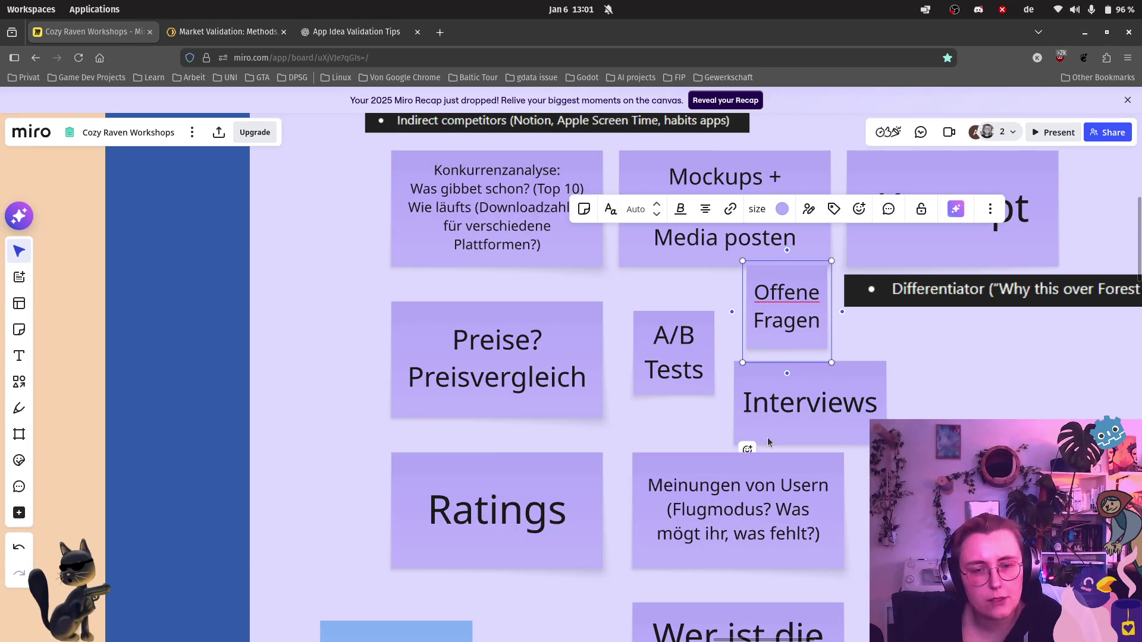
pyautogui.press('Escape')
pyautogui.click(781, 302)
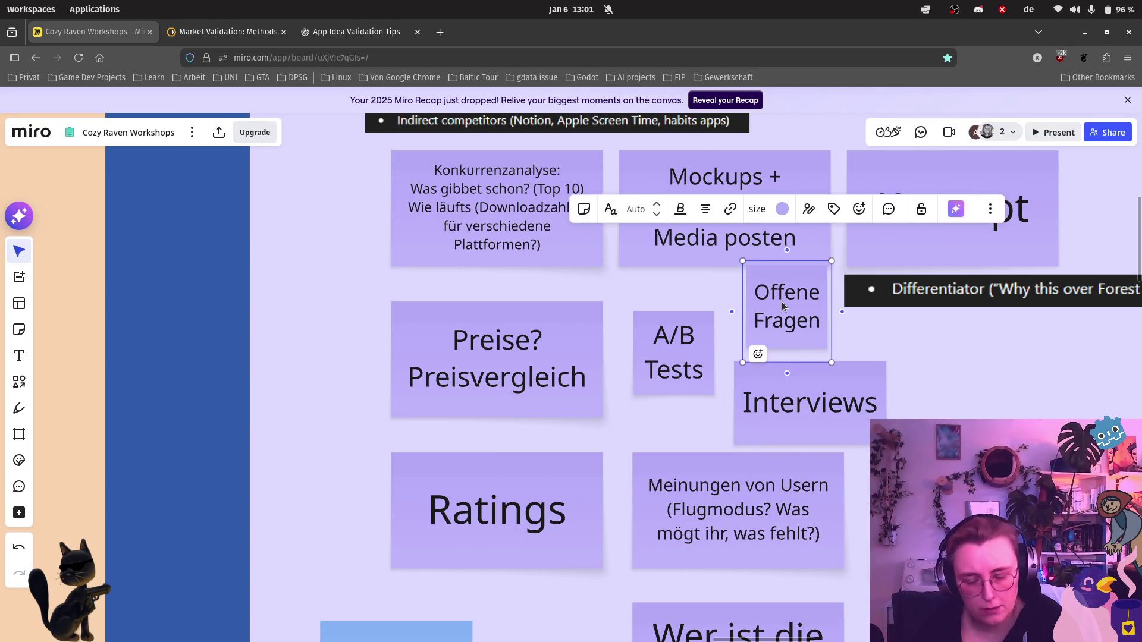
pyautogui.press('Delete')
pyautogui.scroll(3, 822, 585)
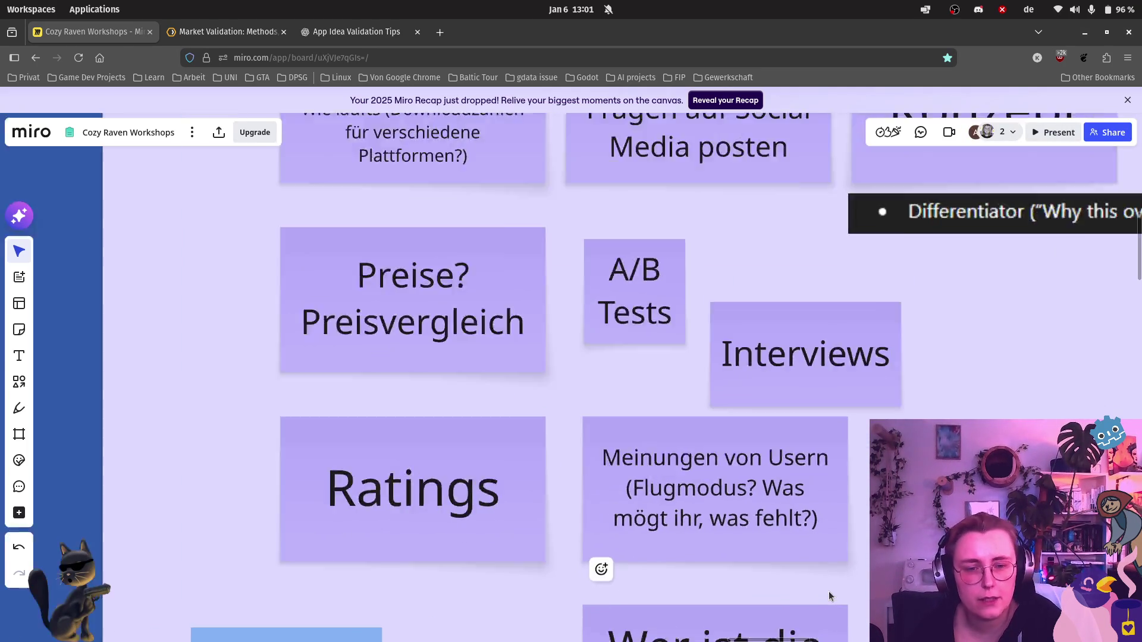
pyautogui.scroll(2, 821, 580)
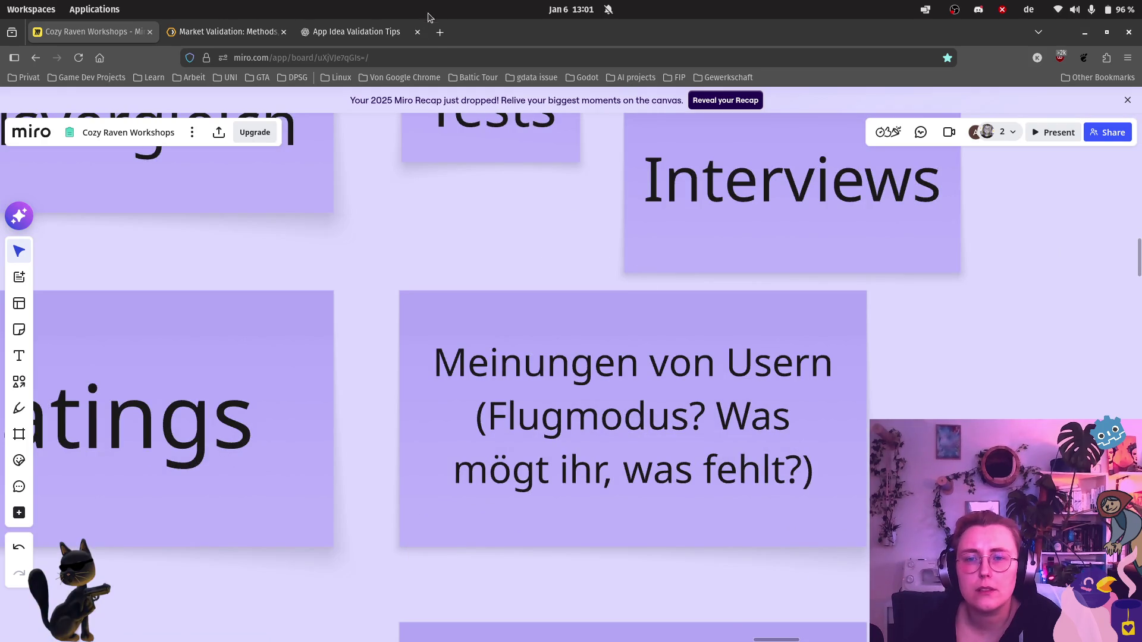
pyautogui.click(357, 32)
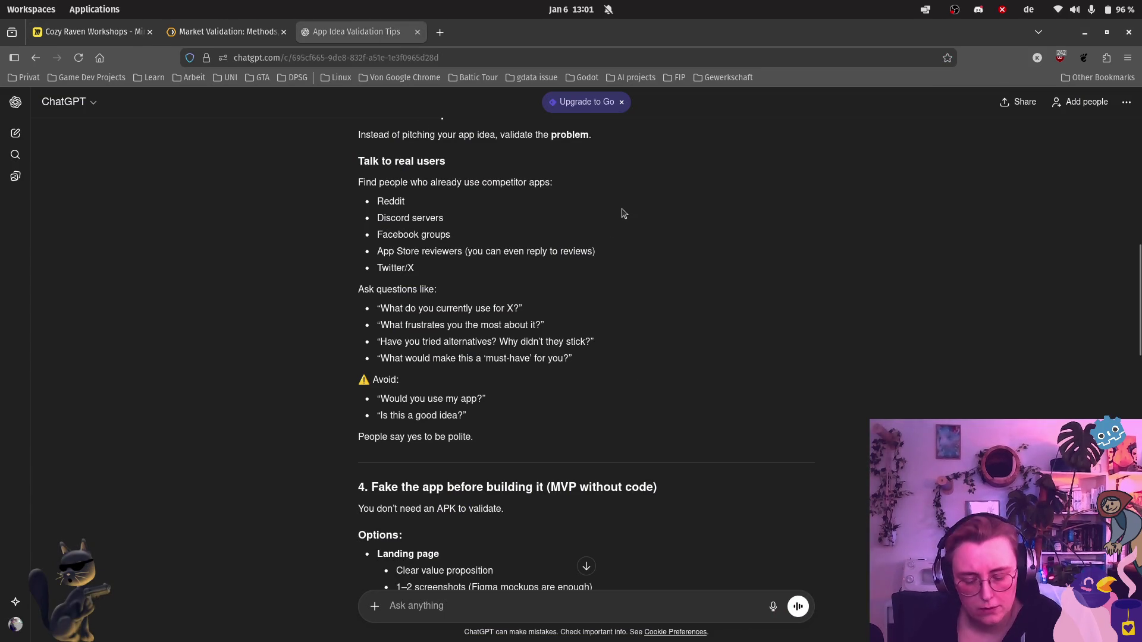
# Step: Screenshot the 'Ask questions like' interview-question block, excluding the Avoid list
pyautogui.press('Print')
pyautogui.moveTo(509, 240); pyautogui.dragTo(425, 322)
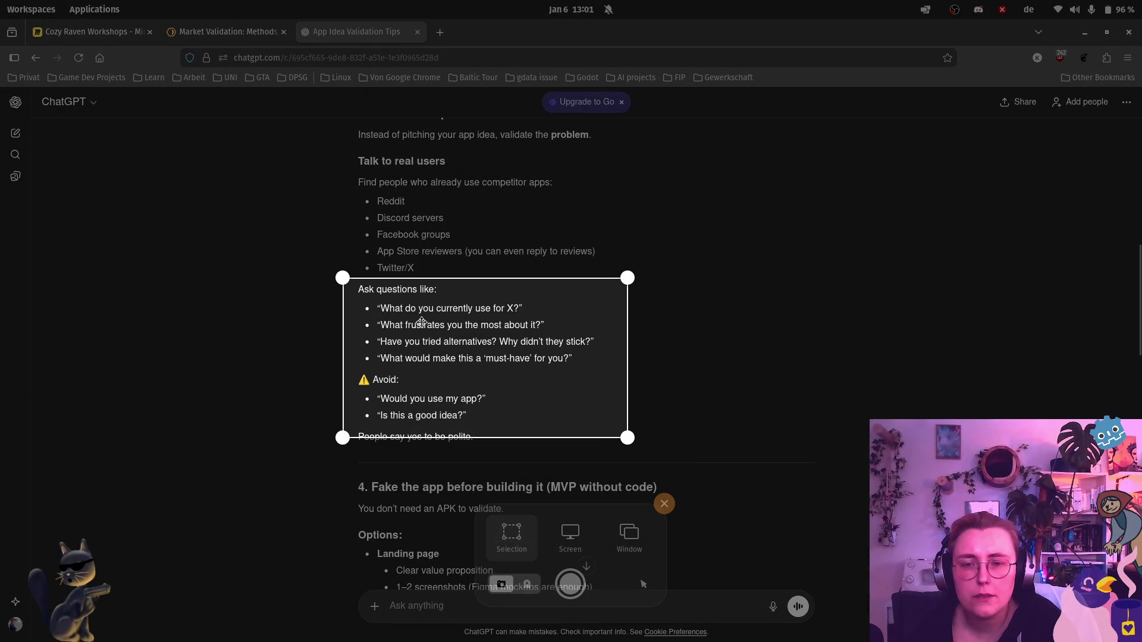
pyautogui.moveTo(631, 436); pyautogui.dragTo(605, 368)
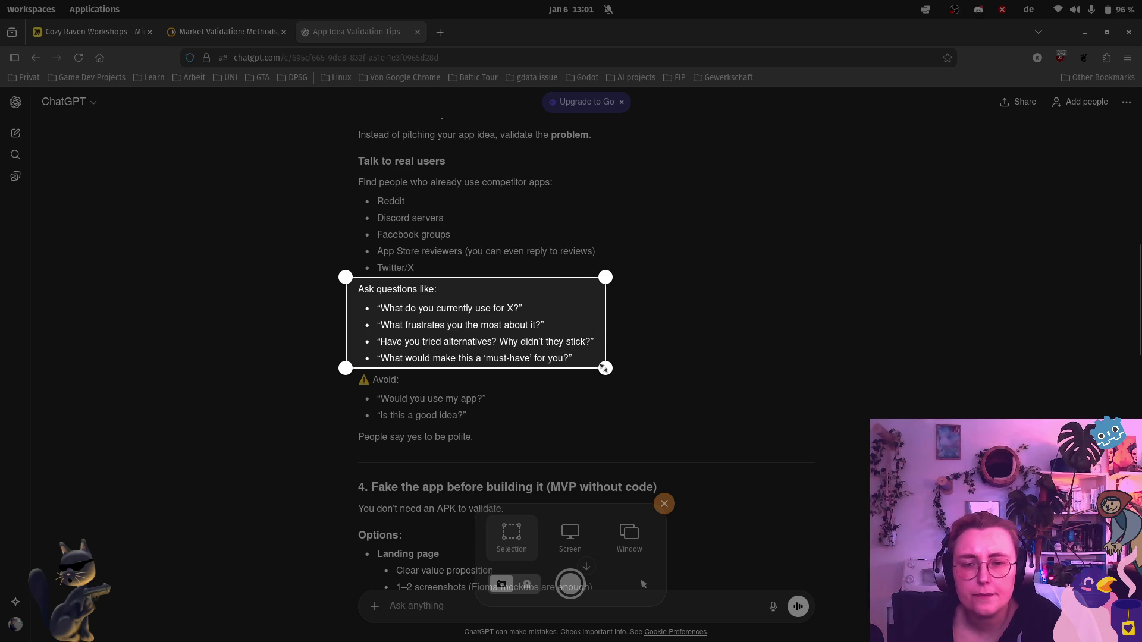
pyautogui.click(570, 584)
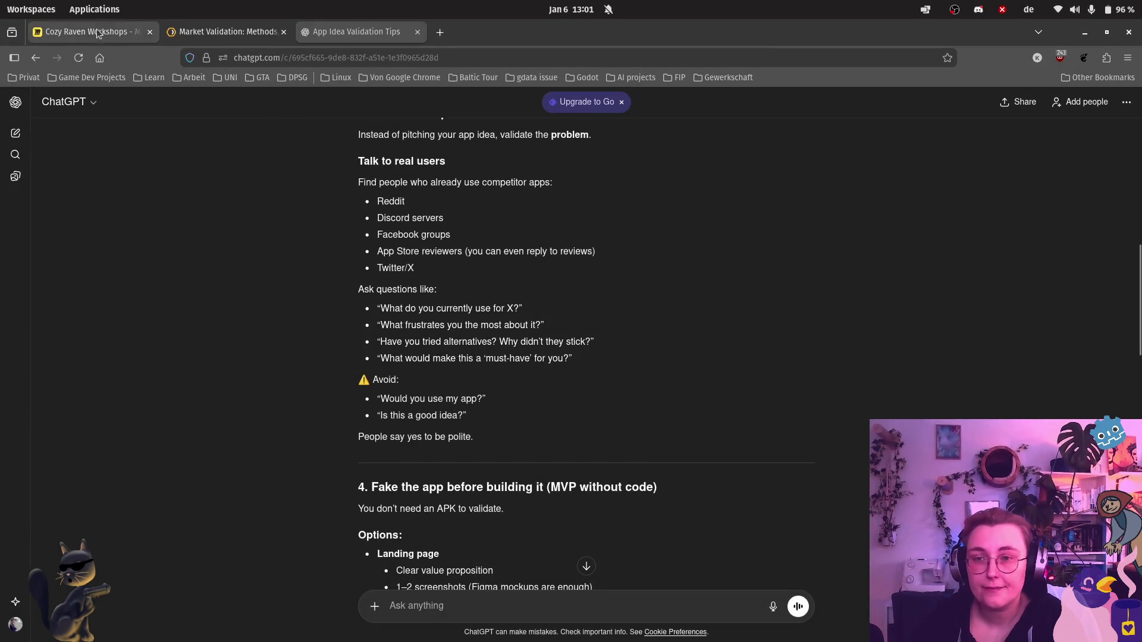
pyautogui.click(94, 31)
pyautogui.scroll(-5, 571, 357)
pyautogui.scroll(-3, 489, 354)
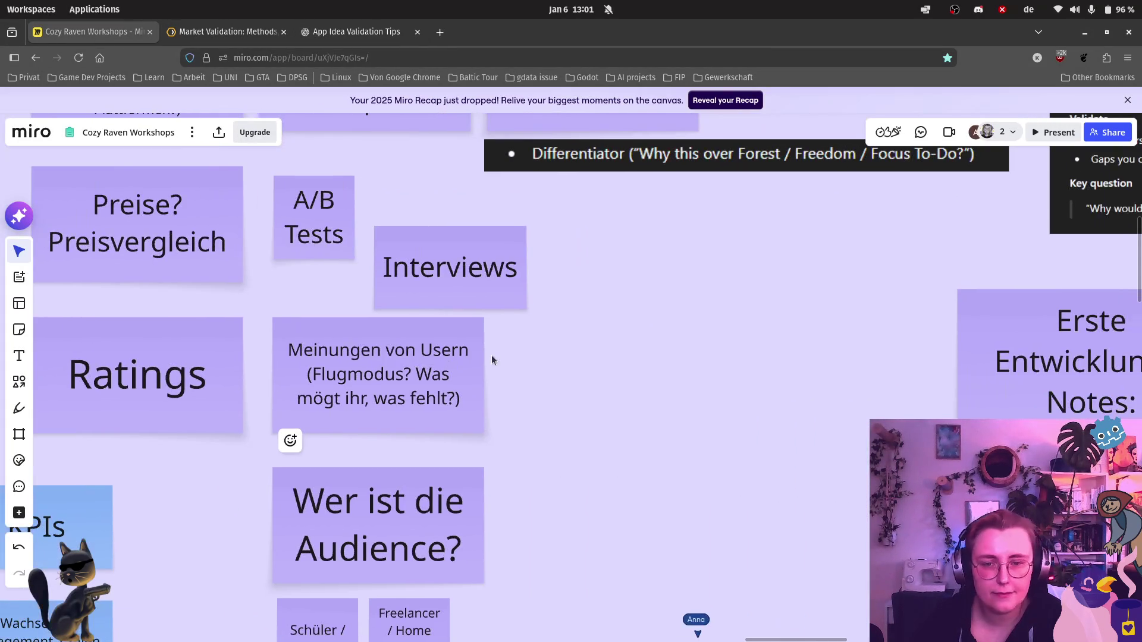
# Step: Paste the interview-questions image beside the 'Meinungen von Usern' note
pyautogui.hotkey('ctrl', 'v')
pyautogui.moveTo(549, 369)
pyautogui.mouseDown()
pyautogui.moveTo(602, 351)
pyautogui.moveTo(687, 400)
pyautogui.mouseUp()
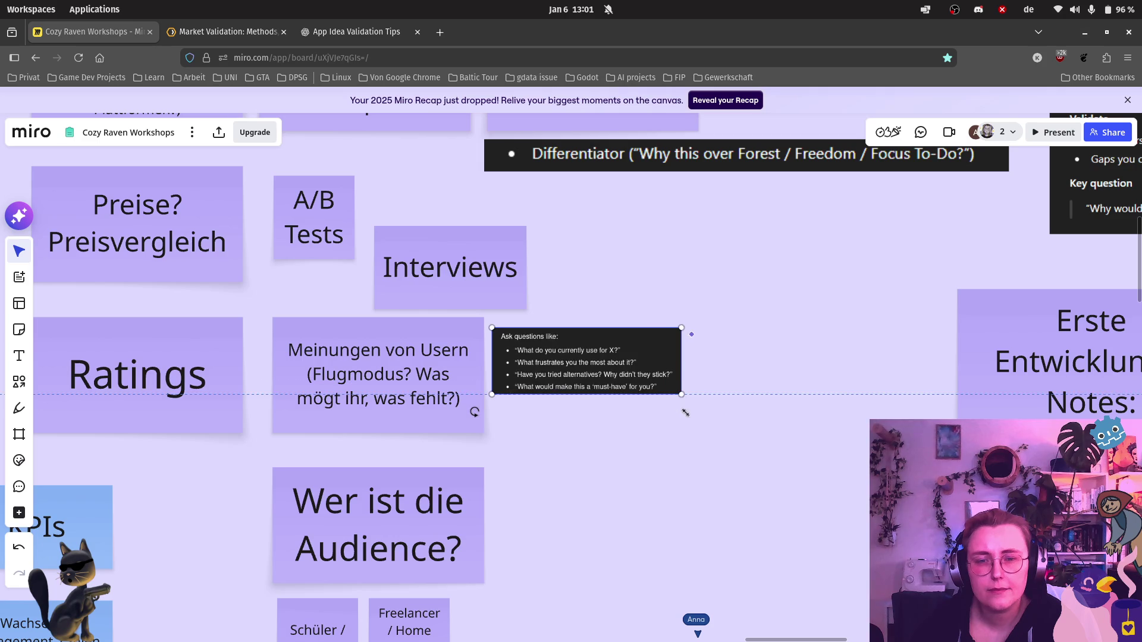
pyautogui.click(682, 453)
pyautogui.click(348, 33)
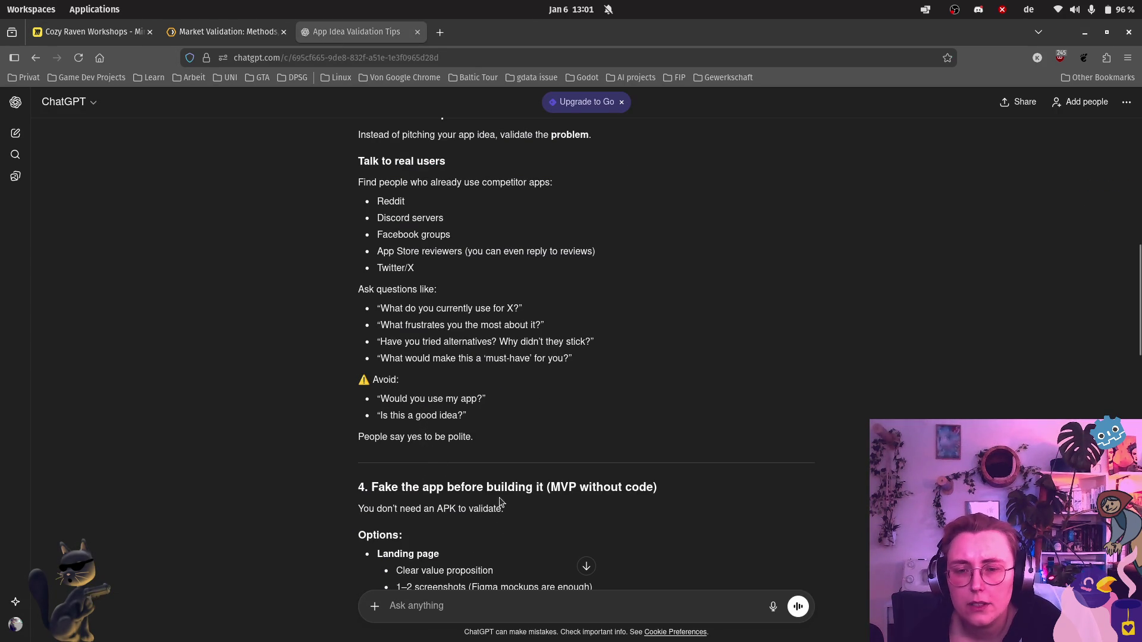
pyautogui.scroll(-3, 496, 470)
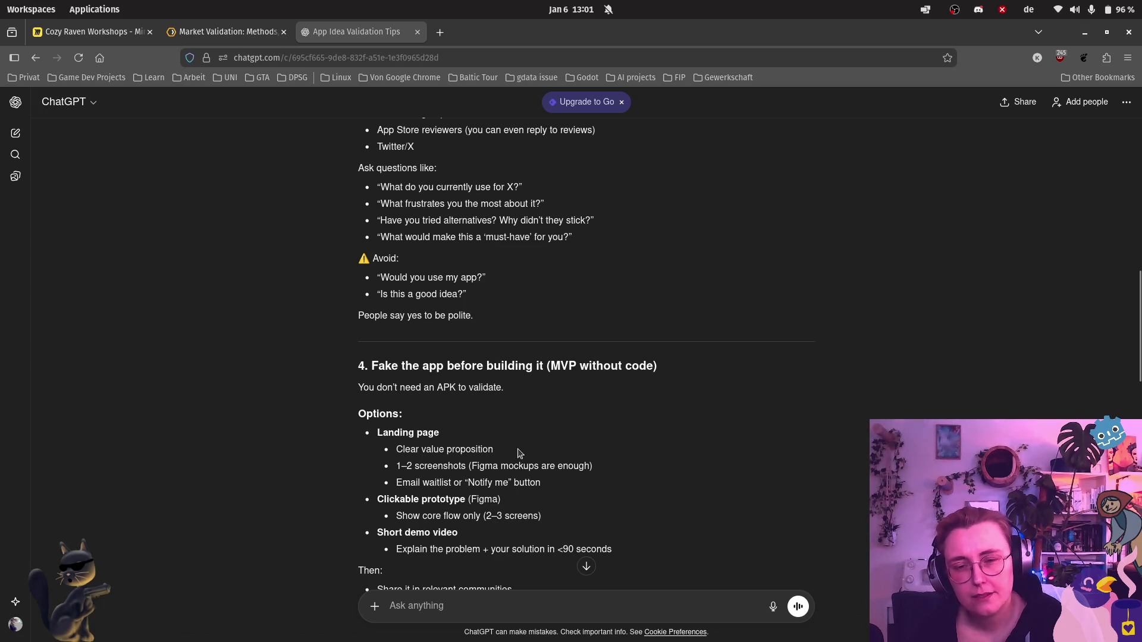
pyautogui.scroll(-2, 506, 454)
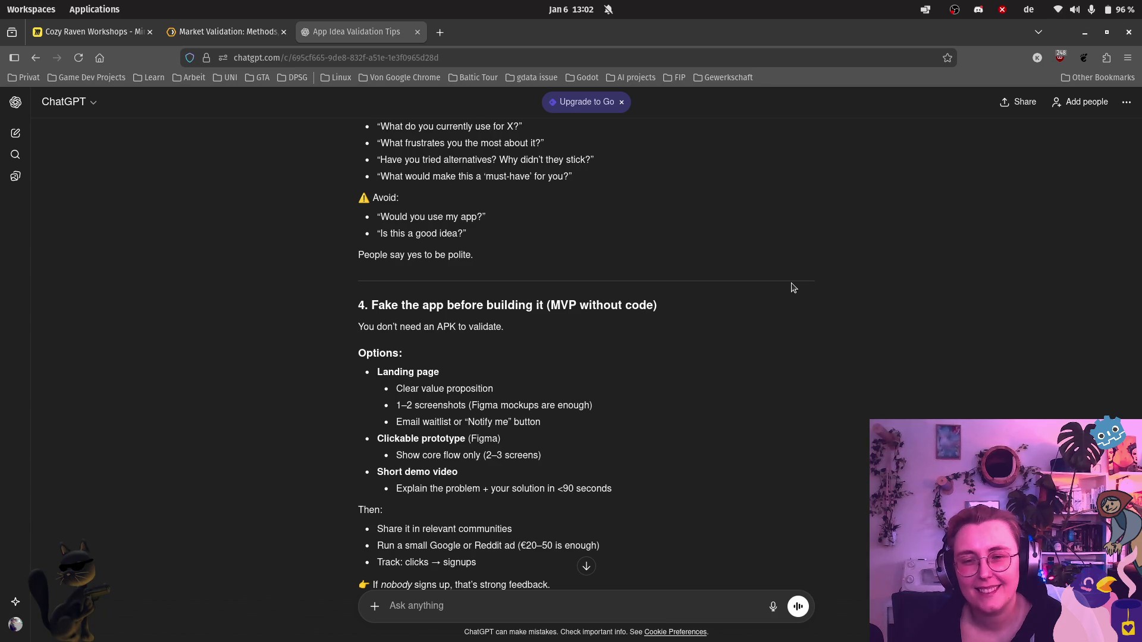
pyautogui.scroll(-2, 521, 268)
pyautogui.scroll(-1, 451, 249)
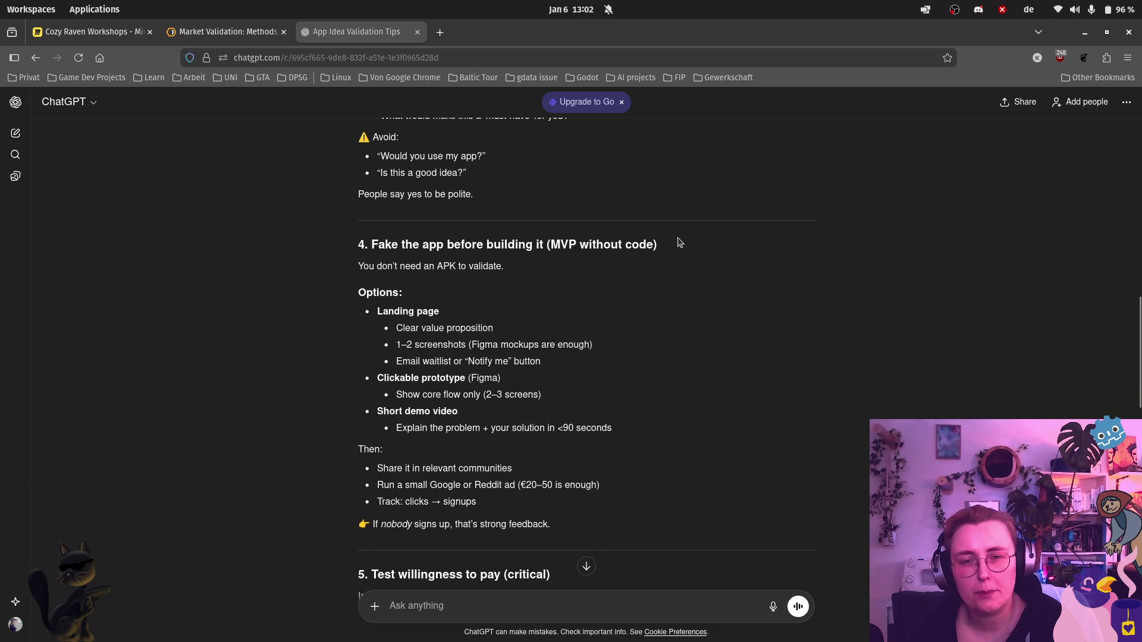
pyautogui.scroll(1, 427, 302)
pyautogui.scroll(1, 426, 302)
pyautogui.scroll(-2, 515, 384)
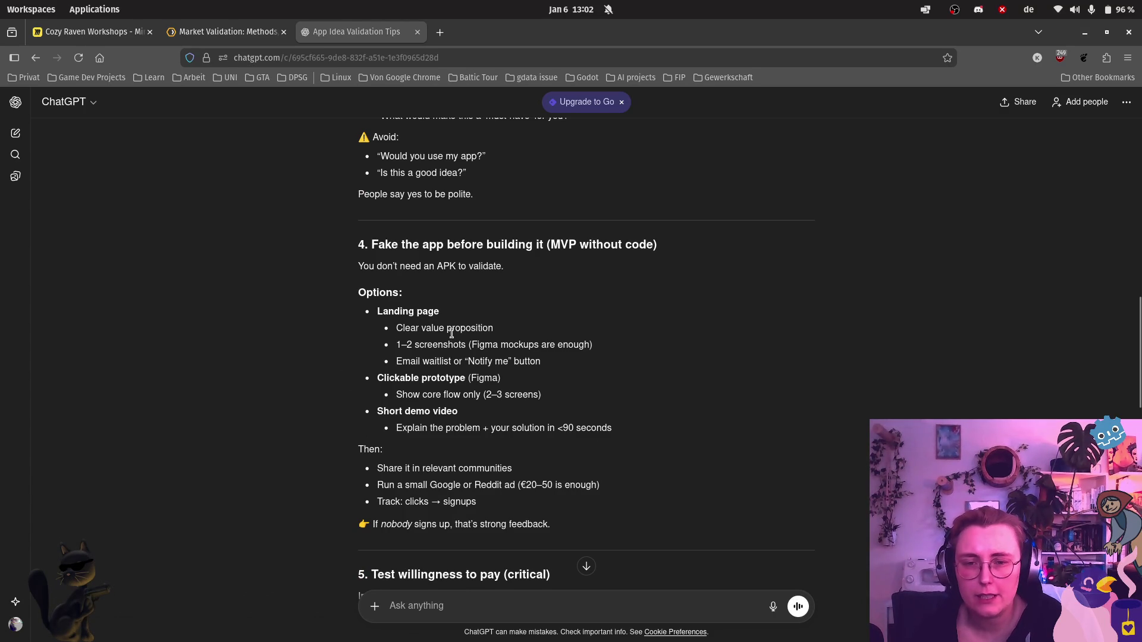
# Step: Screenshot the whole 'Fake the app before building it (MVP without code)' section
pyautogui.moveTo(397, 349); pyautogui.dragTo(627, 350)
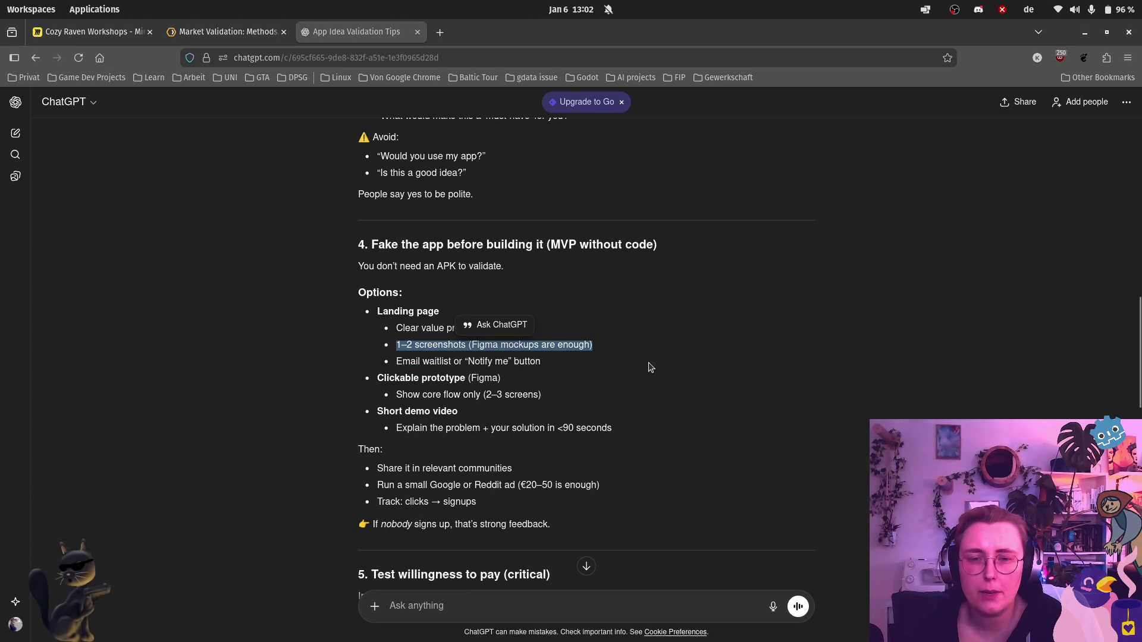
pyautogui.click(640, 385)
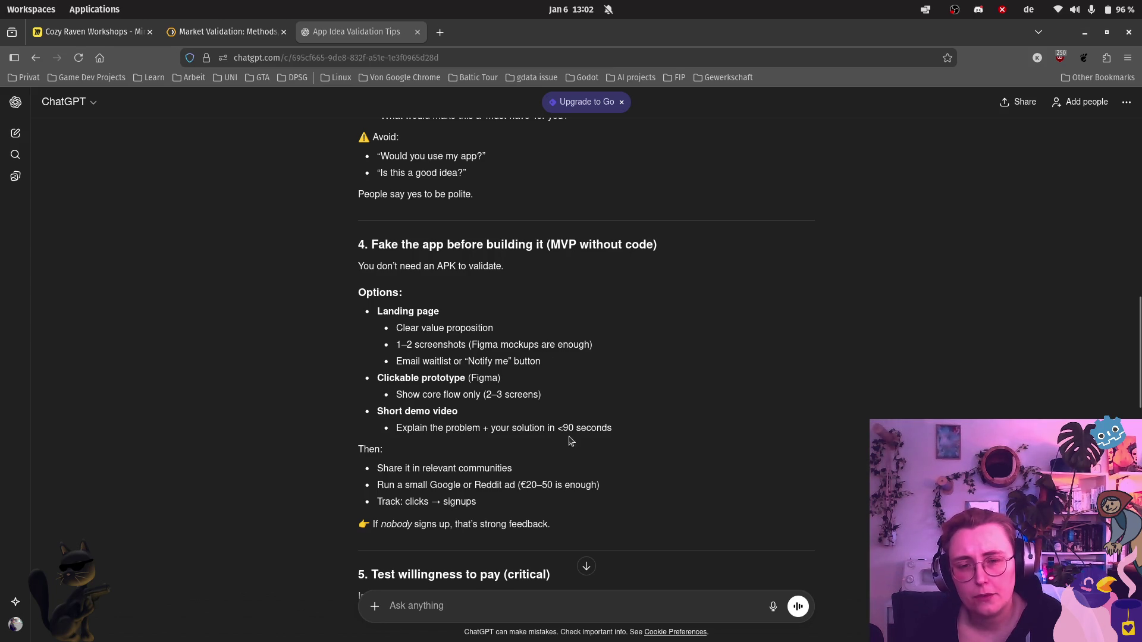
pyautogui.scroll(-2, 571, 455)
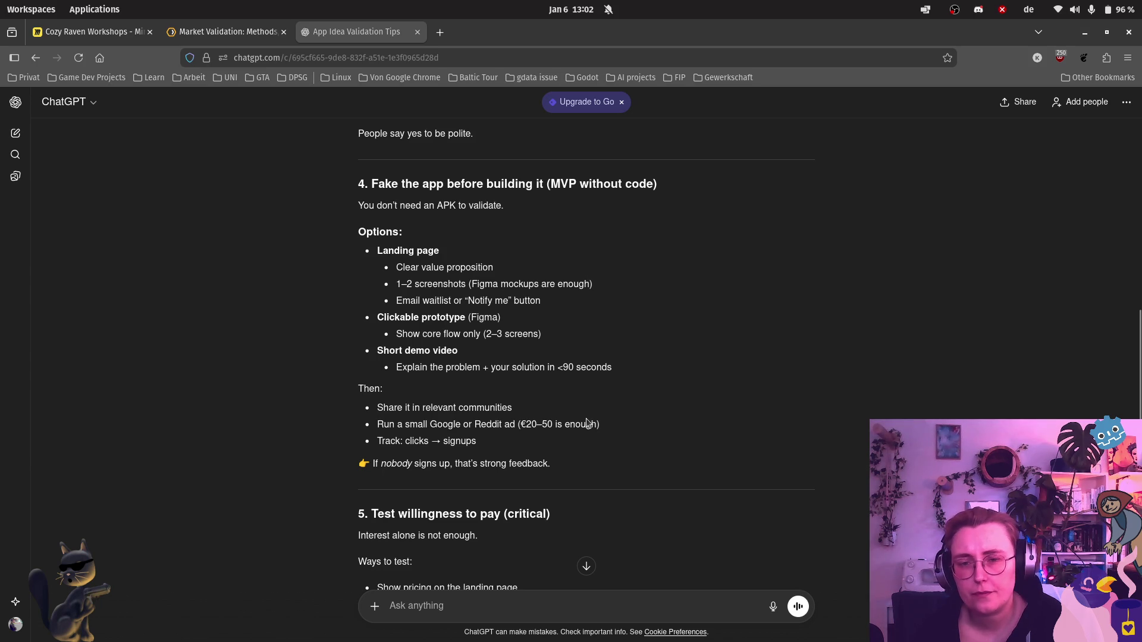
pyautogui.press('Print')
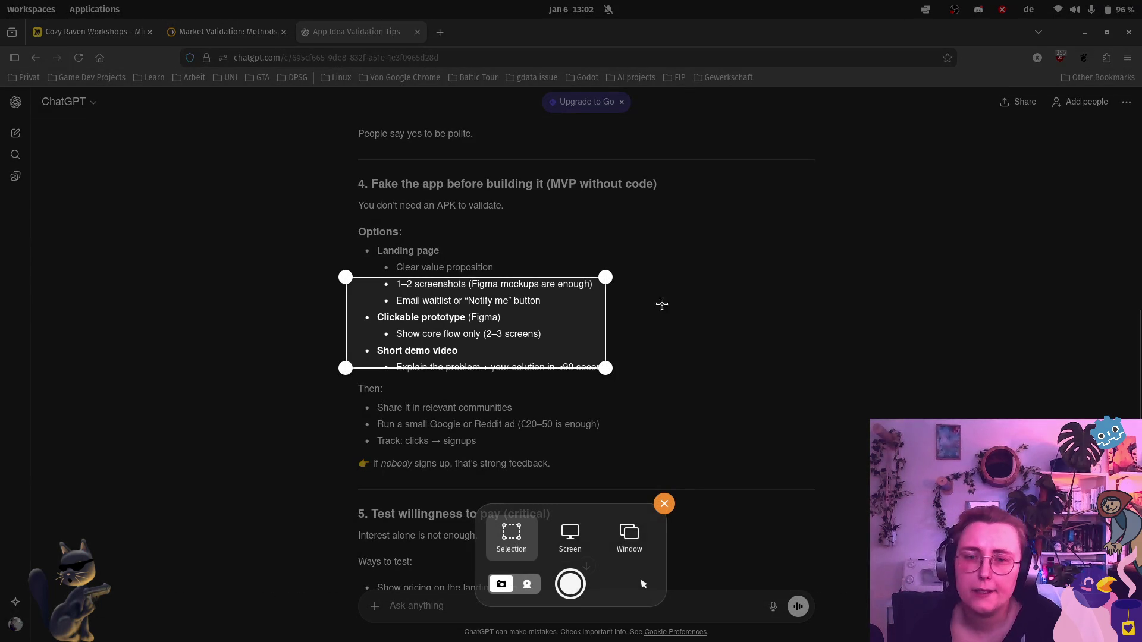
pyautogui.moveTo(346, 172); pyautogui.dragTo(689, 476)
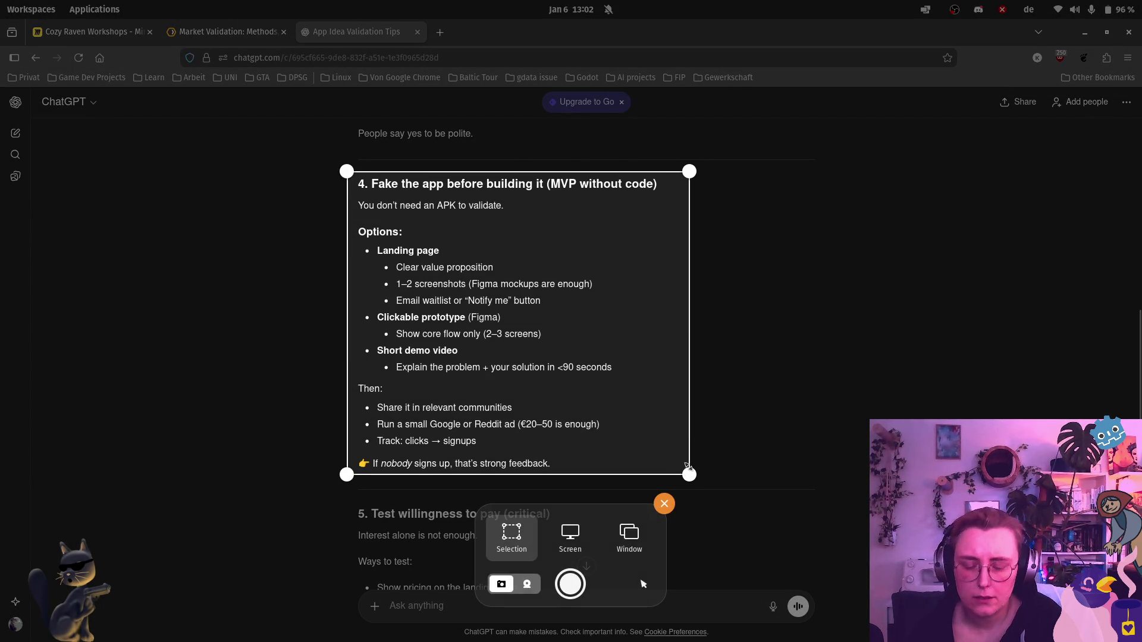
pyautogui.click(570, 584)
pyautogui.click(90, 31)
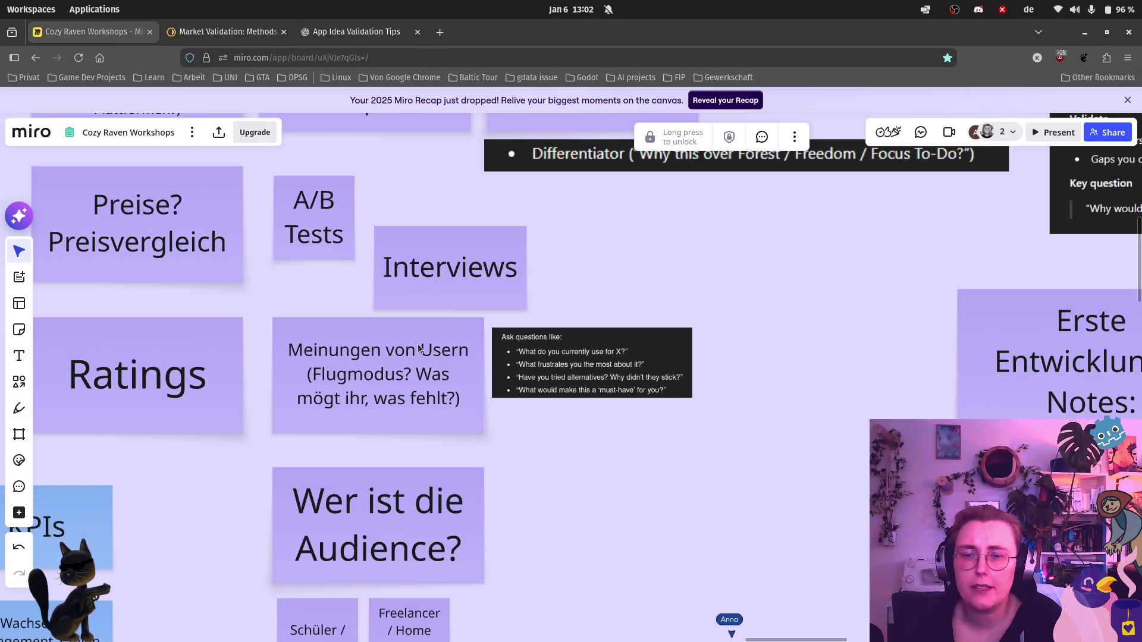
pyautogui.scroll(4, 432, 429)
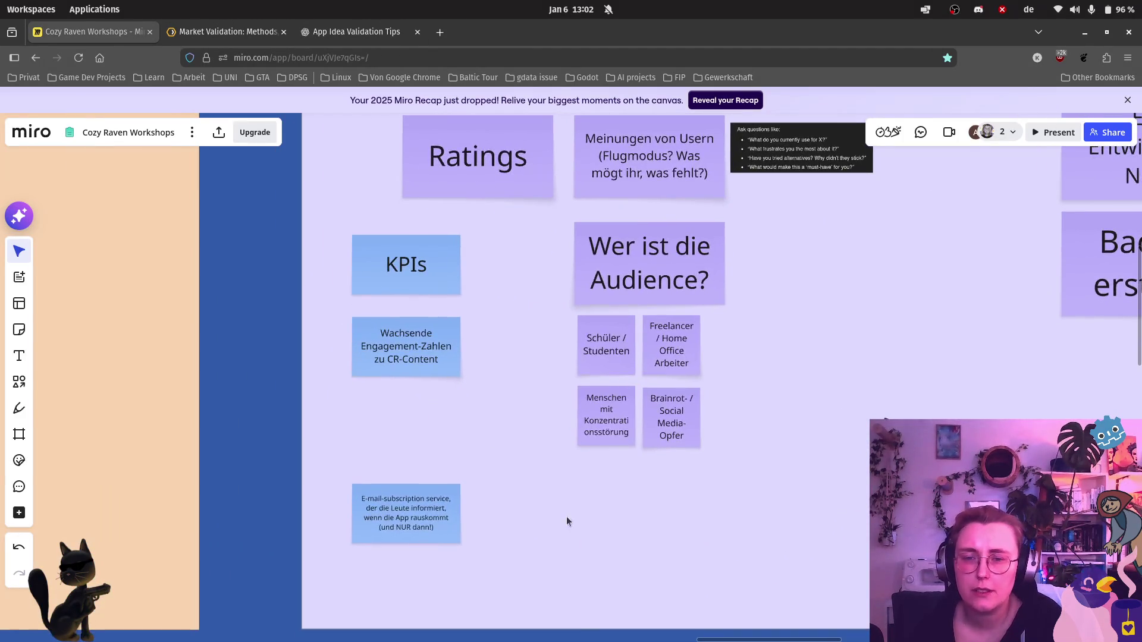
# Step: Paste the section 4 screenshot below the e-mail subscription note and enlarge it
pyautogui.moveTo(411, 515); pyautogui.dragTo(410, 446)
pyautogui.click(413, 529)
pyautogui.scroll(3, 413, 529)
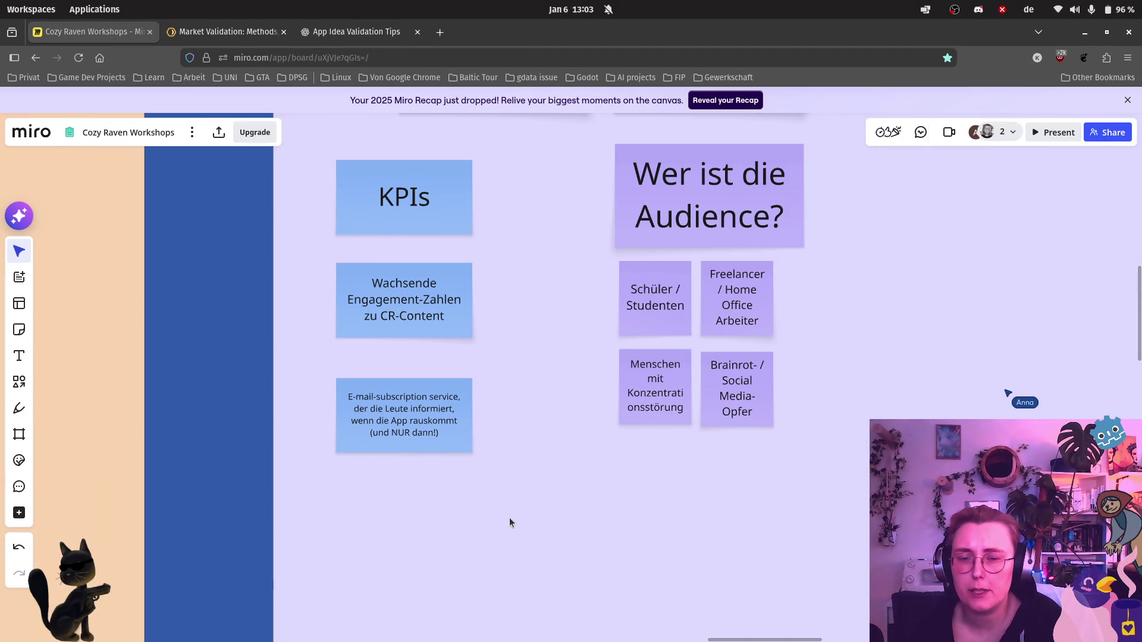
pyautogui.hotkey('ctrl', 'v')
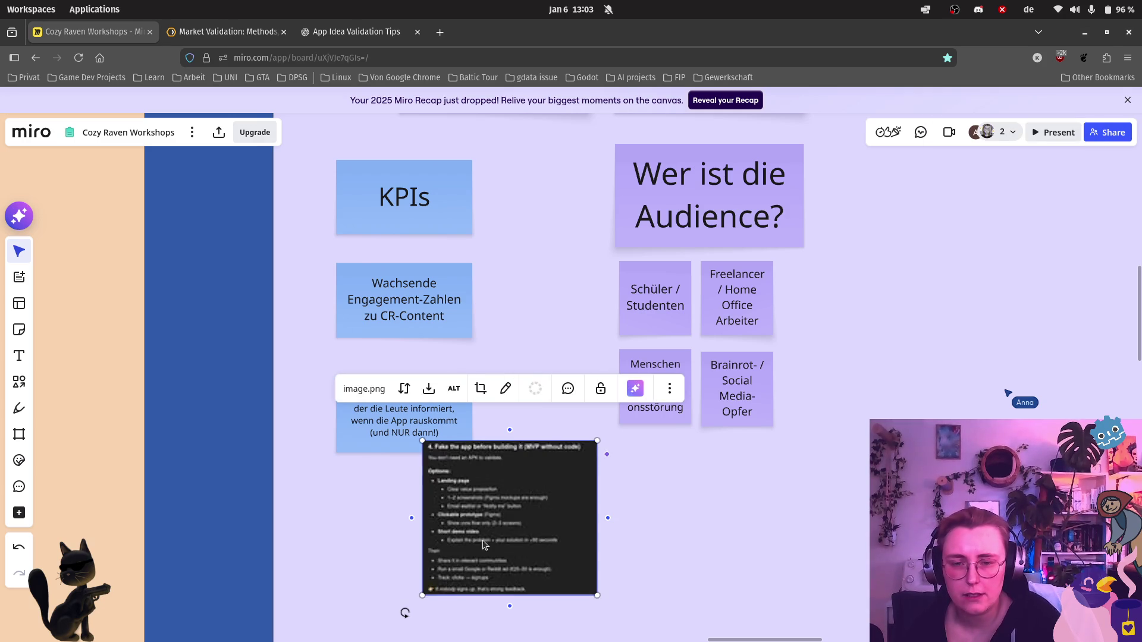
pyautogui.moveTo(509, 500); pyautogui.dragTo(458, 531)
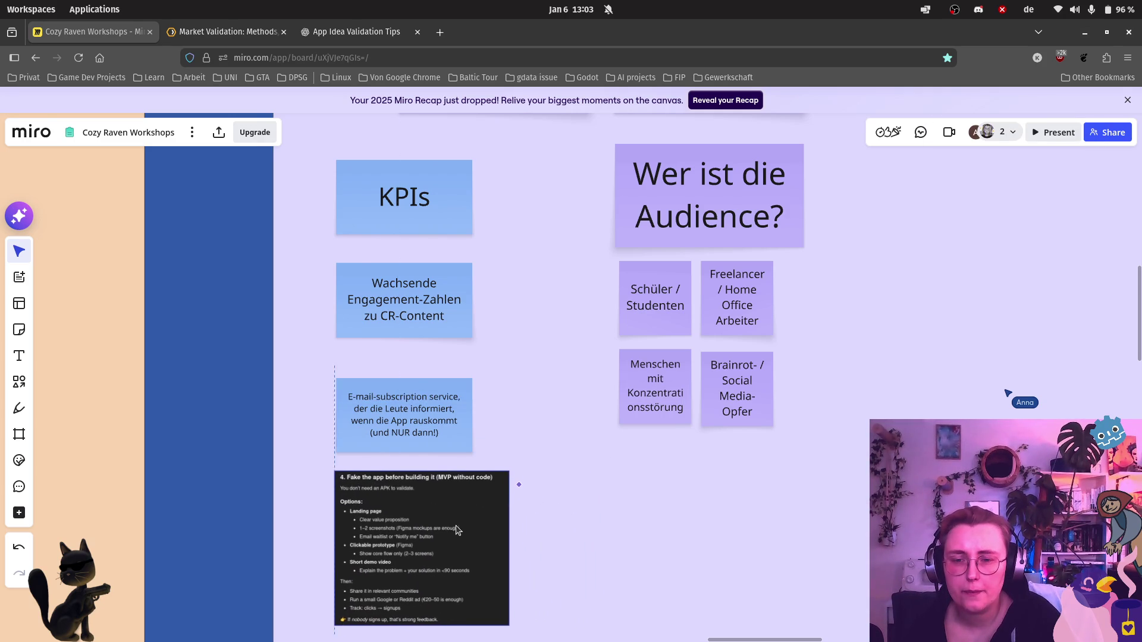
pyautogui.click(460, 529)
pyautogui.scroll(-2, 510, 534)
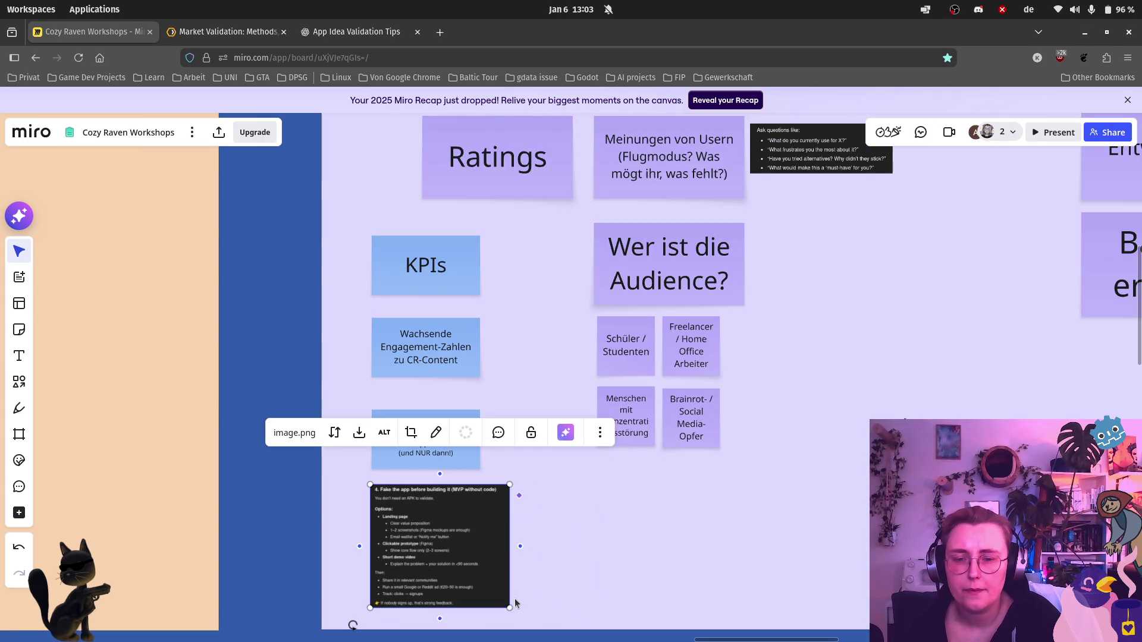
pyautogui.moveTo(510, 607); pyautogui.dragTo(547, 635)
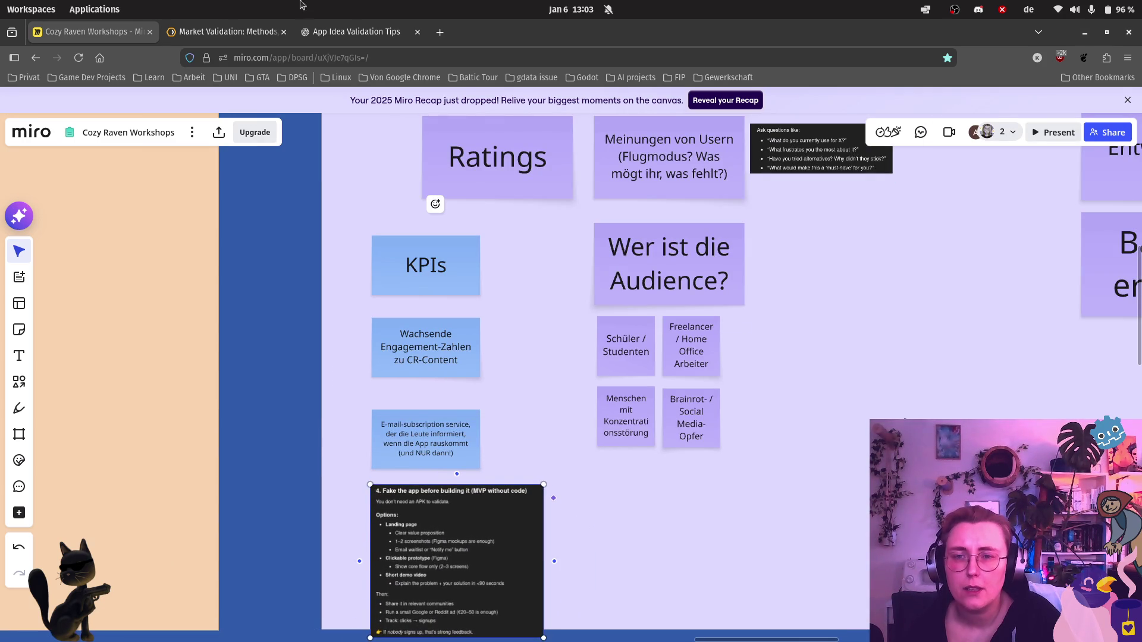
pyautogui.click(356, 31)
pyautogui.scroll(-2, 493, 418)
pyautogui.scroll(-2, 493, 417)
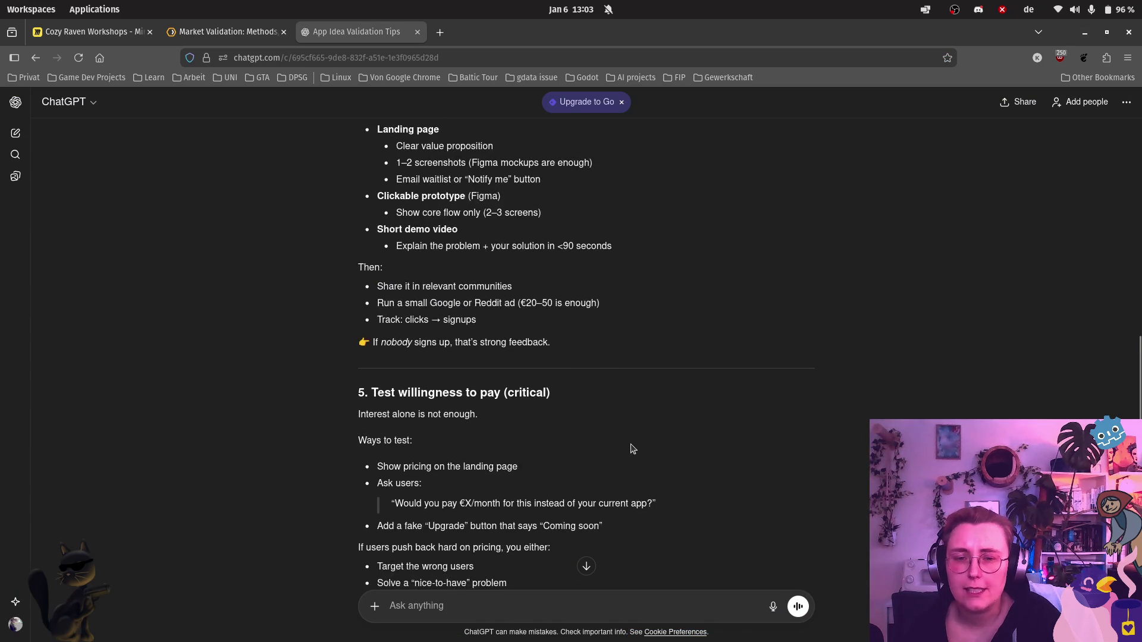
pyautogui.scroll(-2, 493, 418)
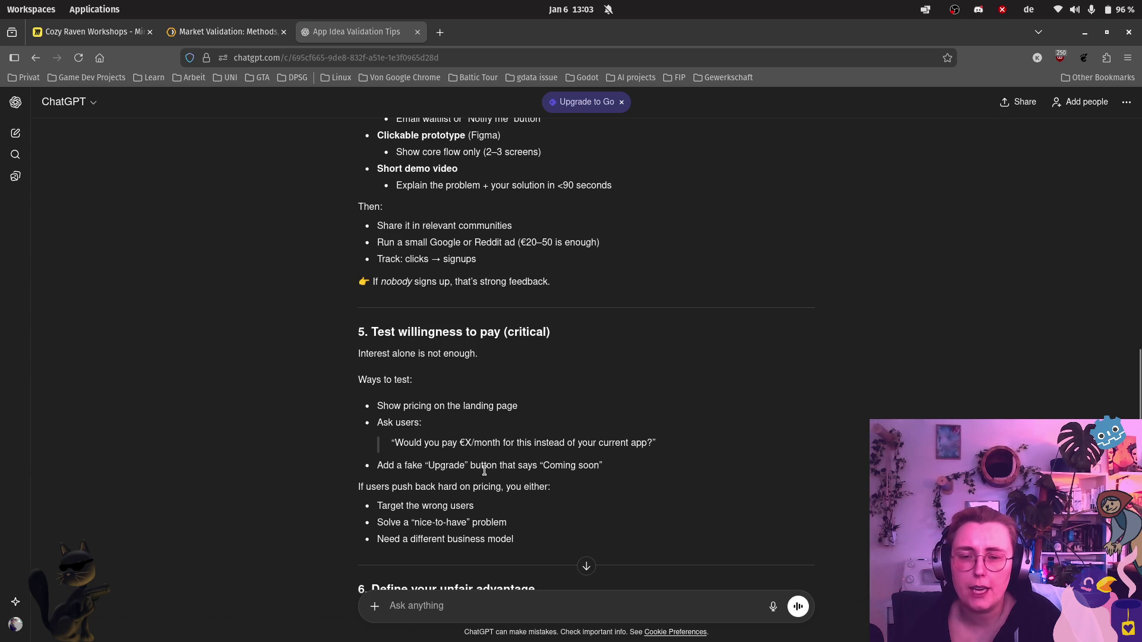
pyautogui.scroll(-2, 590, 467)
pyautogui.scroll(-1, 535, 447)
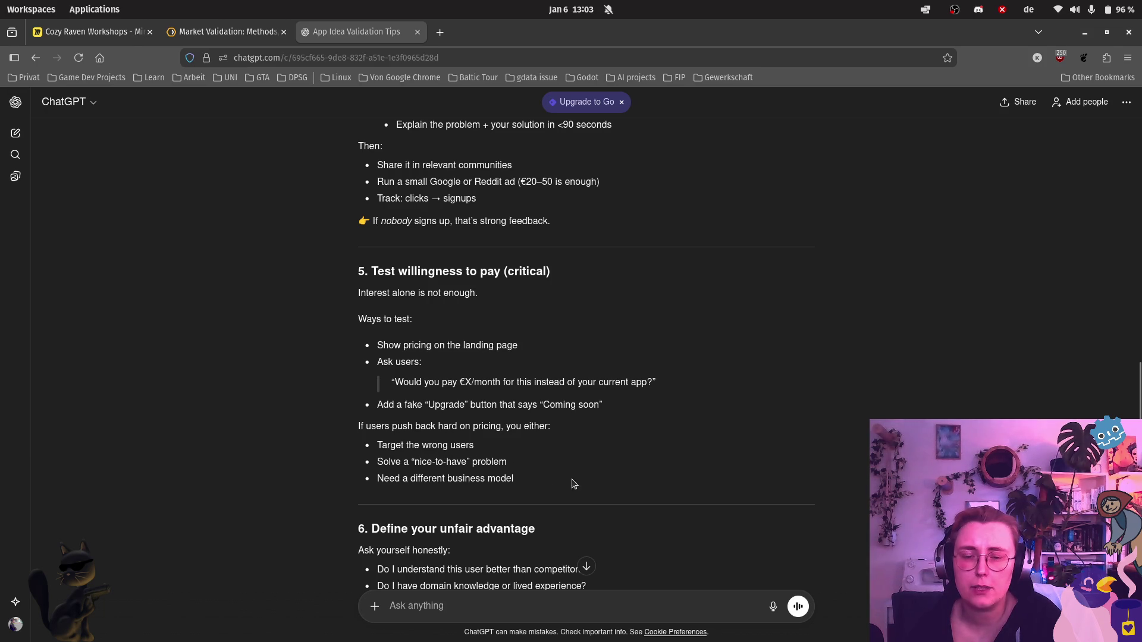
pyautogui.scroll(-1, 571, 481)
pyautogui.scroll(-2, 580, 473)
pyautogui.scroll(-1, 590, 460)
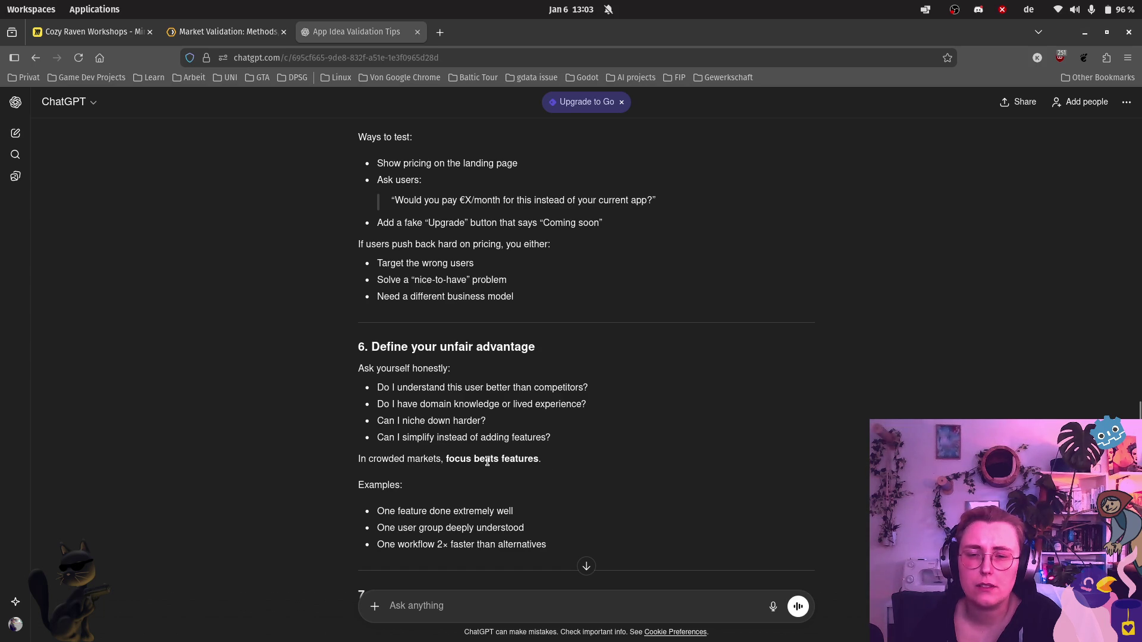
pyautogui.scroll(-1, 695, 438)
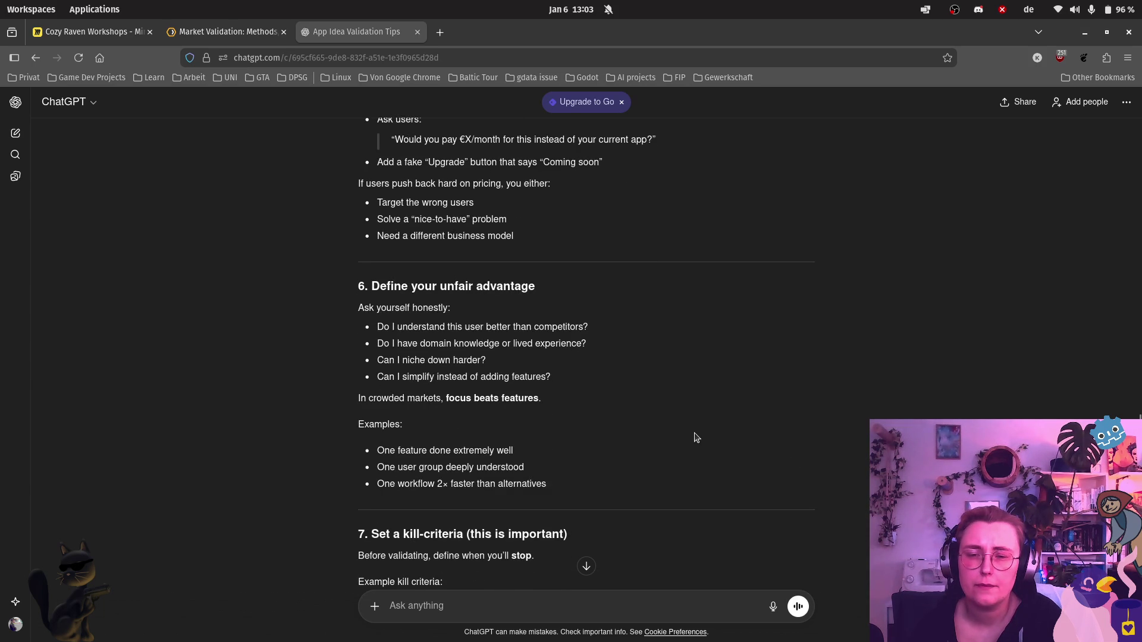
pyautogui.scroll(-1, 580, 410)
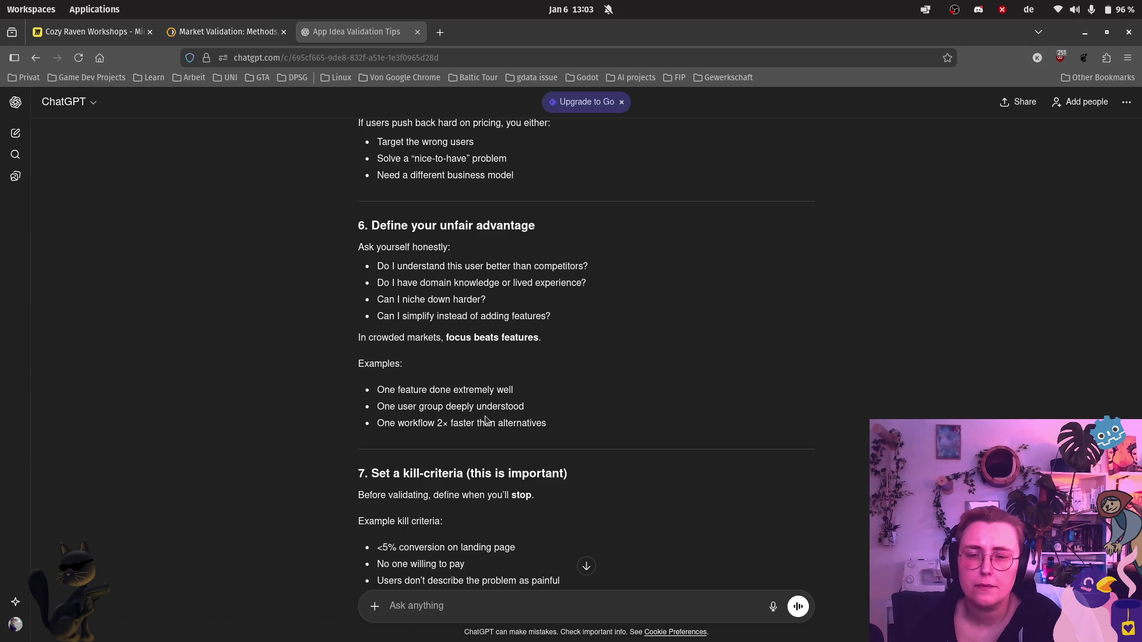
pyautogui.scroll(-1, 620, 423)
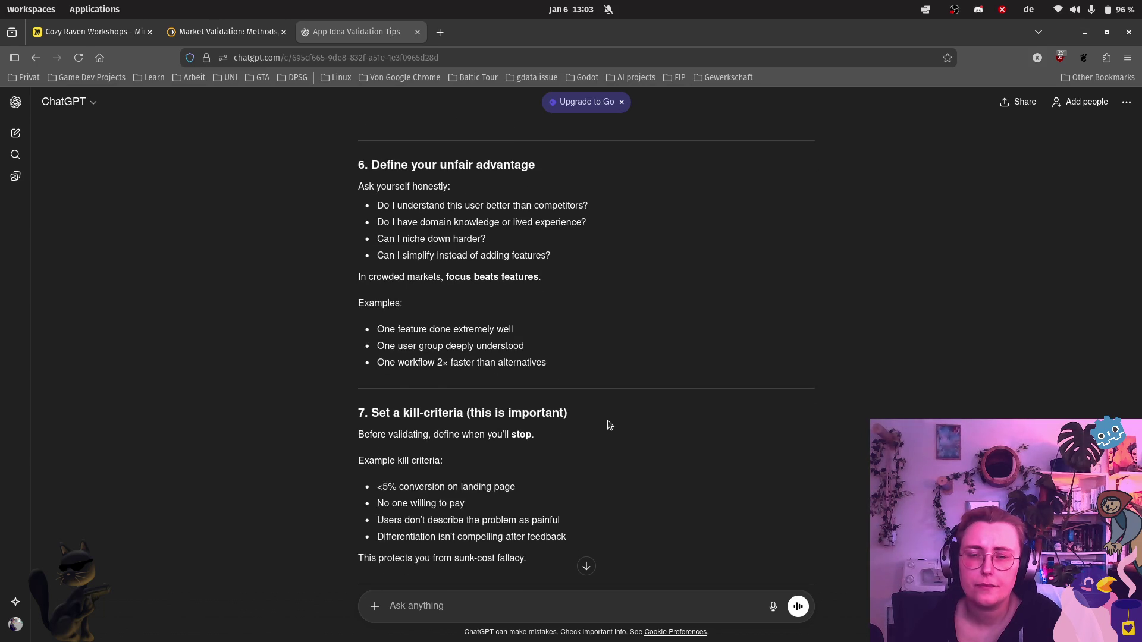
pyautogui.scroll(-1, 508, 416)
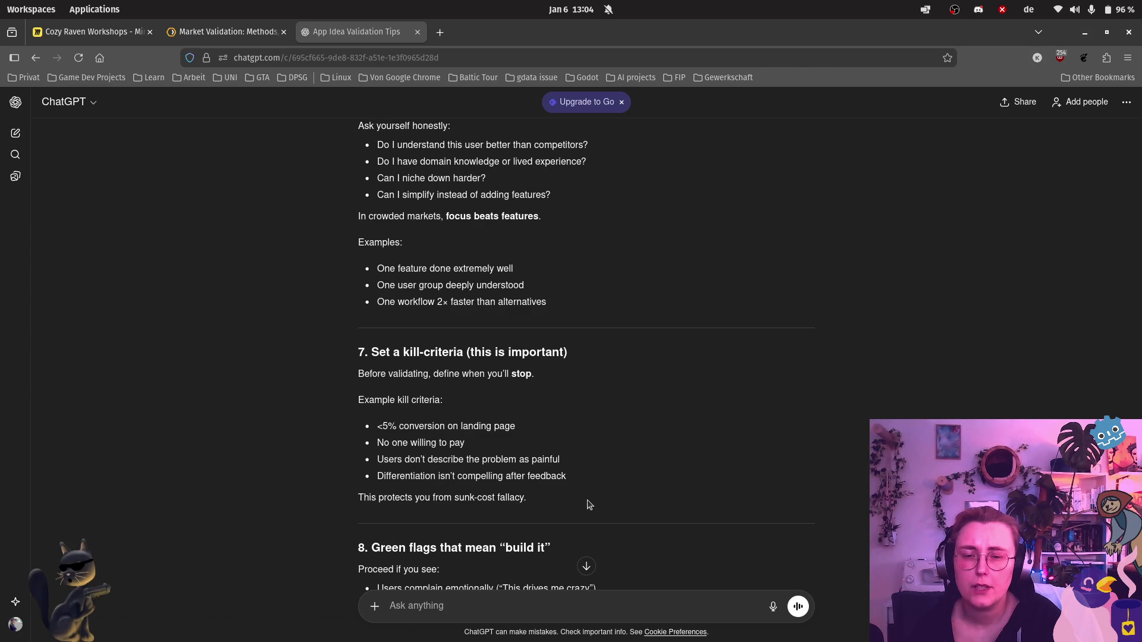
pyautogui.moveTo(526, 497)
pyautogui.mouseDown()
pyautogui.moveTo(276, 445)
pyautogui.moveTo(278, 400)
pyautogui.mouseUp()
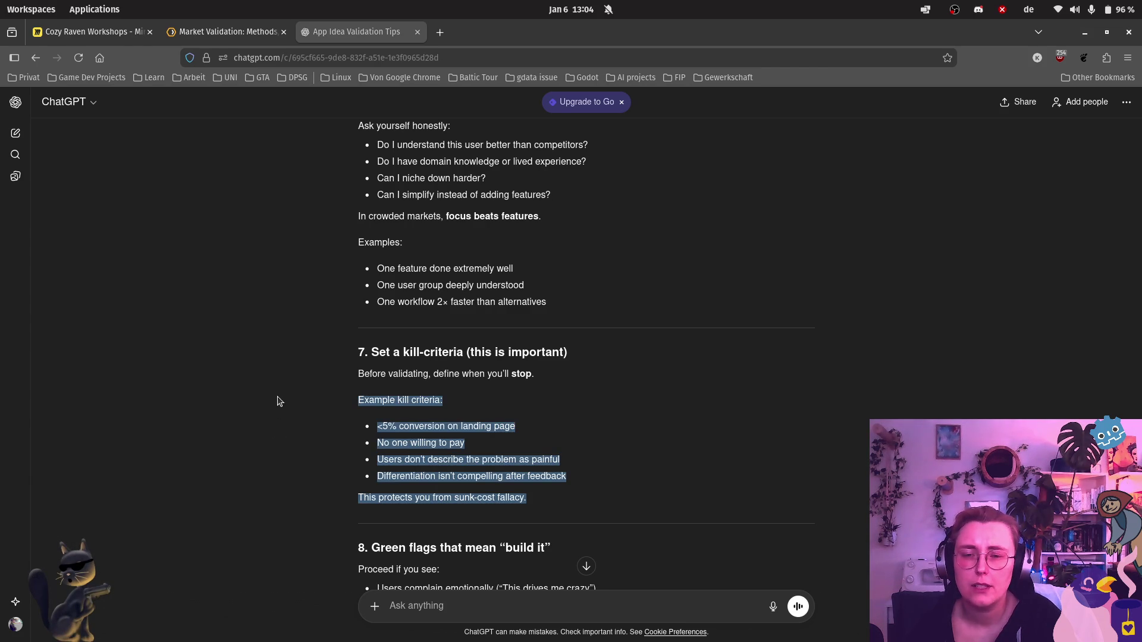
pyautogui.click(616, 434)
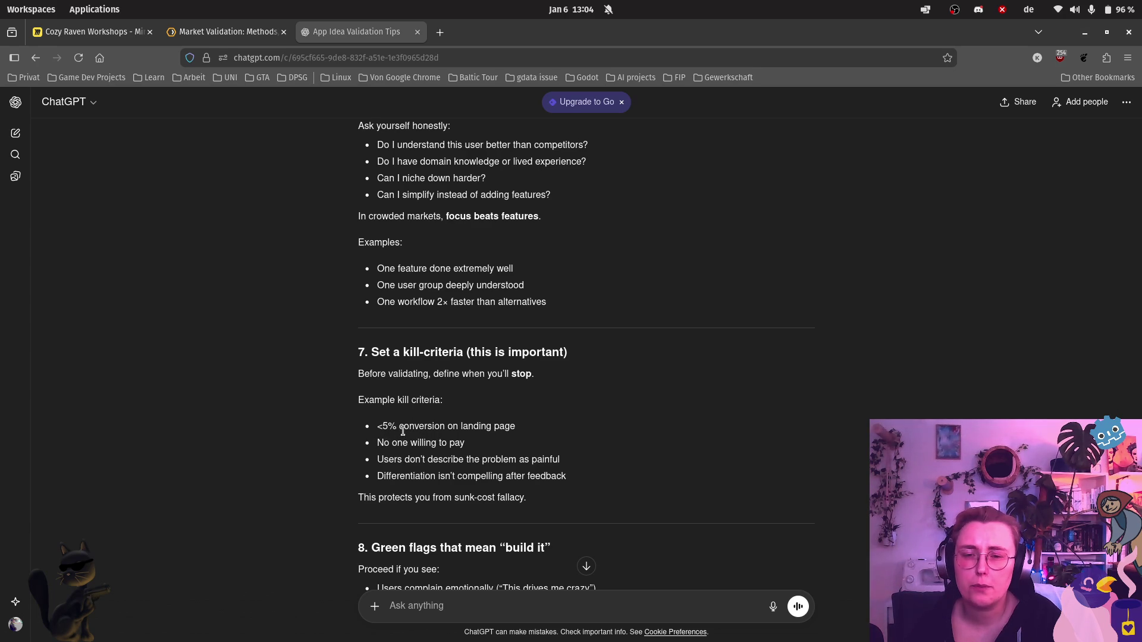
# Step: Return to the Miro board and deselect the pasted 'Fake the app' screenshot
pyautogui.click(88, 31)
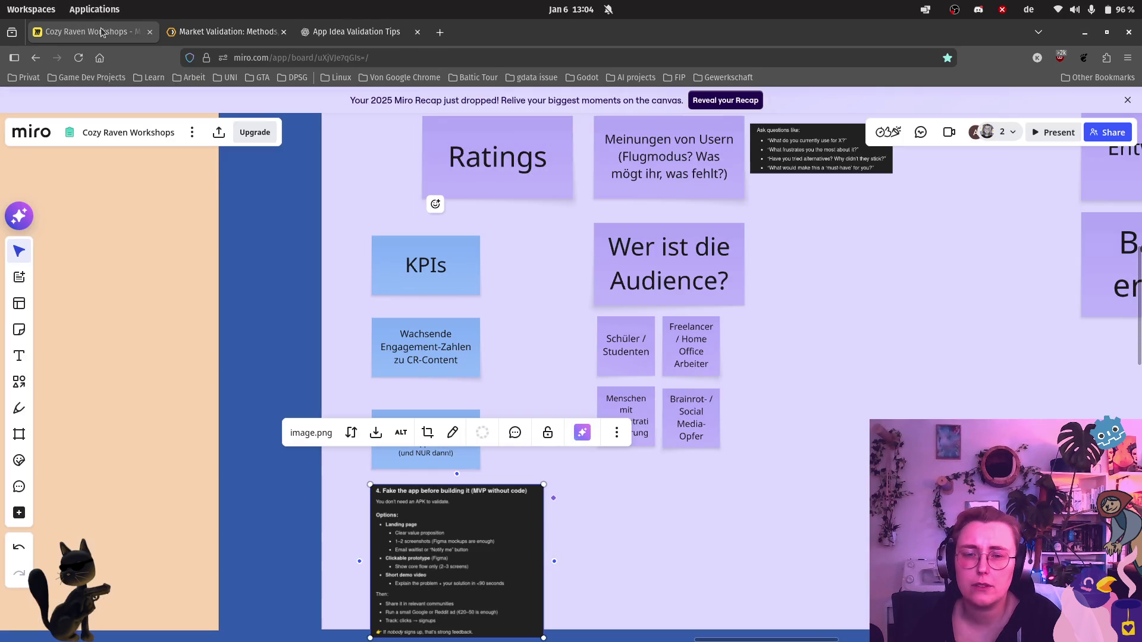
pyautogui.click(624, 586)
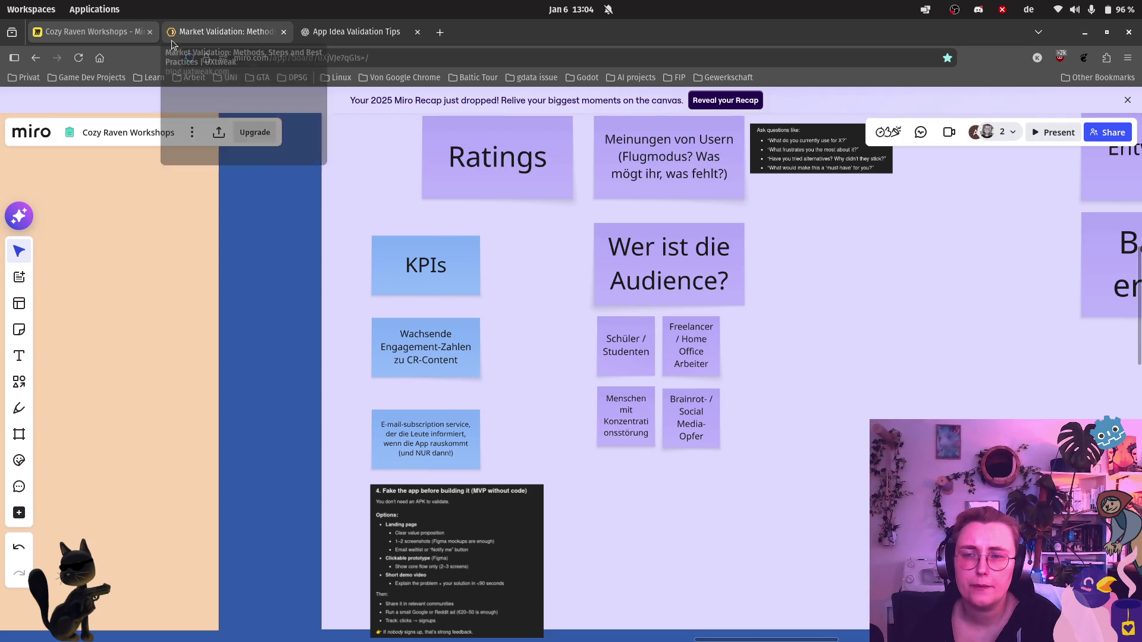
pyautogui.click(355, 31)
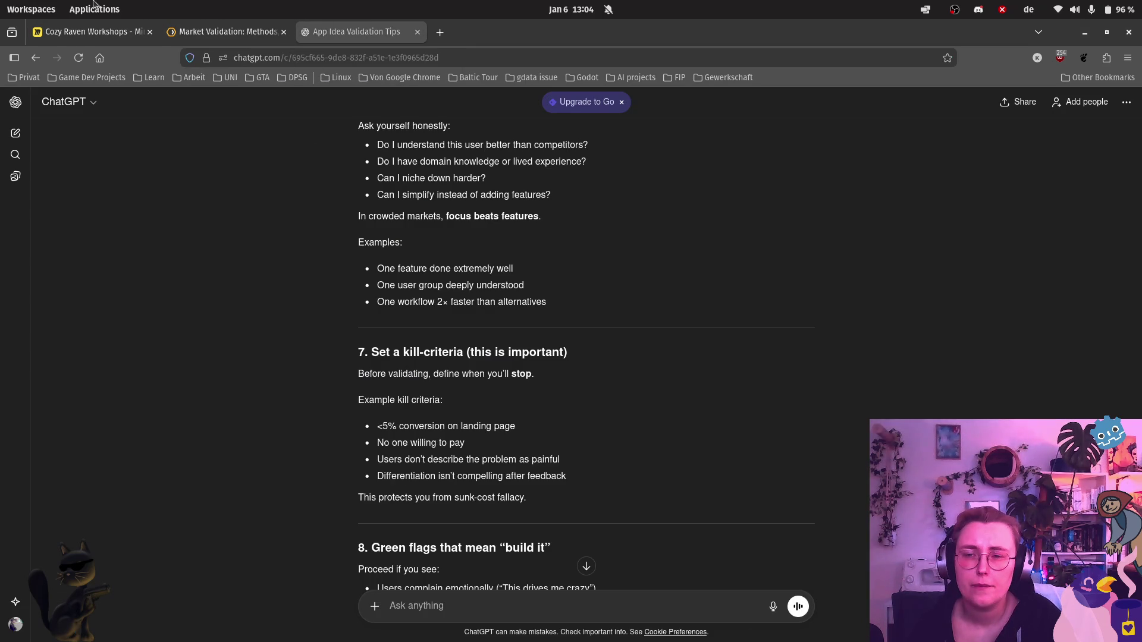
pyautogui.click(84, 31)
pyautogui.scroll(-2, 525, 357)
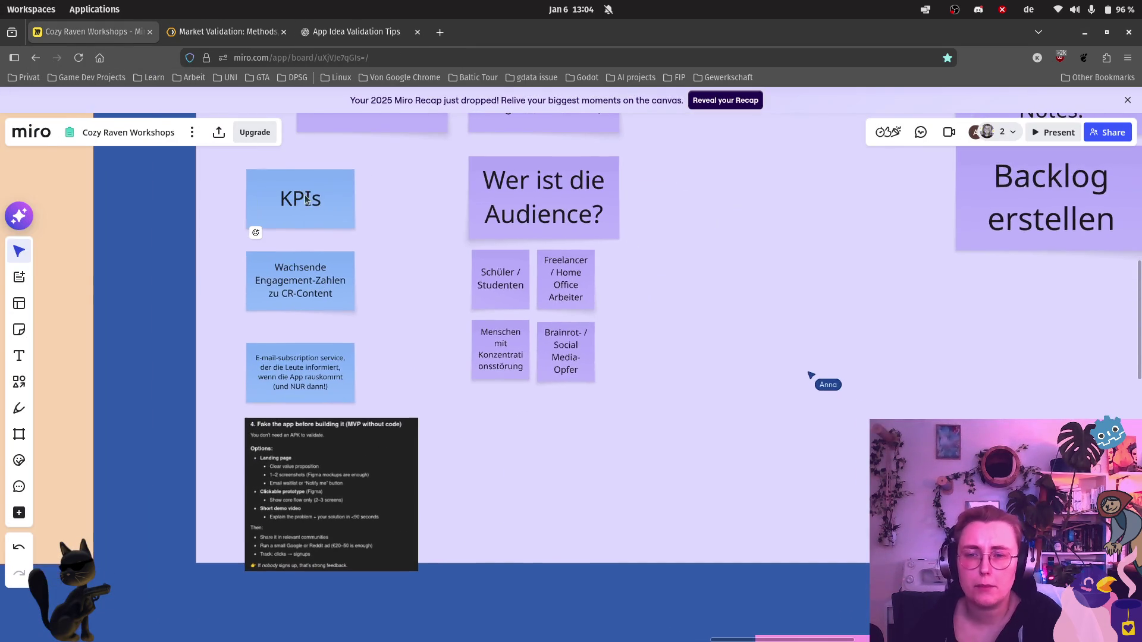
# Step: Duplicate the KPIs sticky below the audience notes and retitle it 'Kill-criteria'
pyautogui.click(315, 197)
pyautogui.moveTo(316, 198)
pyautogui.mouseDown()
pyautogui.moveTo(179, 198)
pyautogui.moveTo(525, 439)
pyautogui.mouseUp()
pyautogui.doubleClick(541, 439)
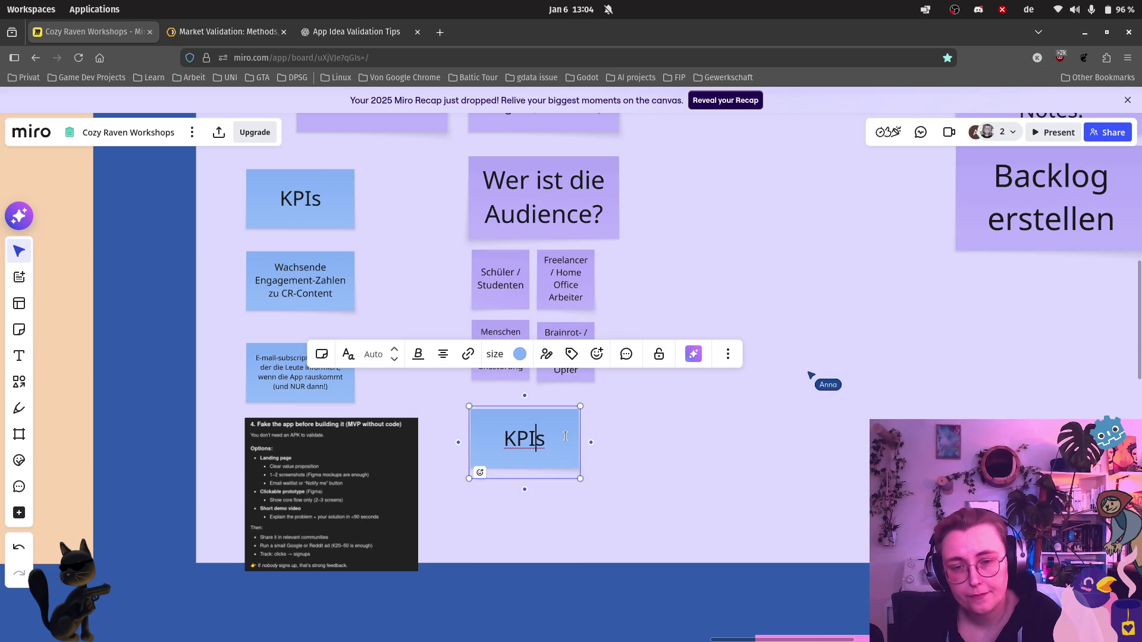
pyautogui.press('BackSpace')
pyautogui.press('BackSpace')
pyautogui.press('BackSpace')
pyautogui.write('ill-cr')
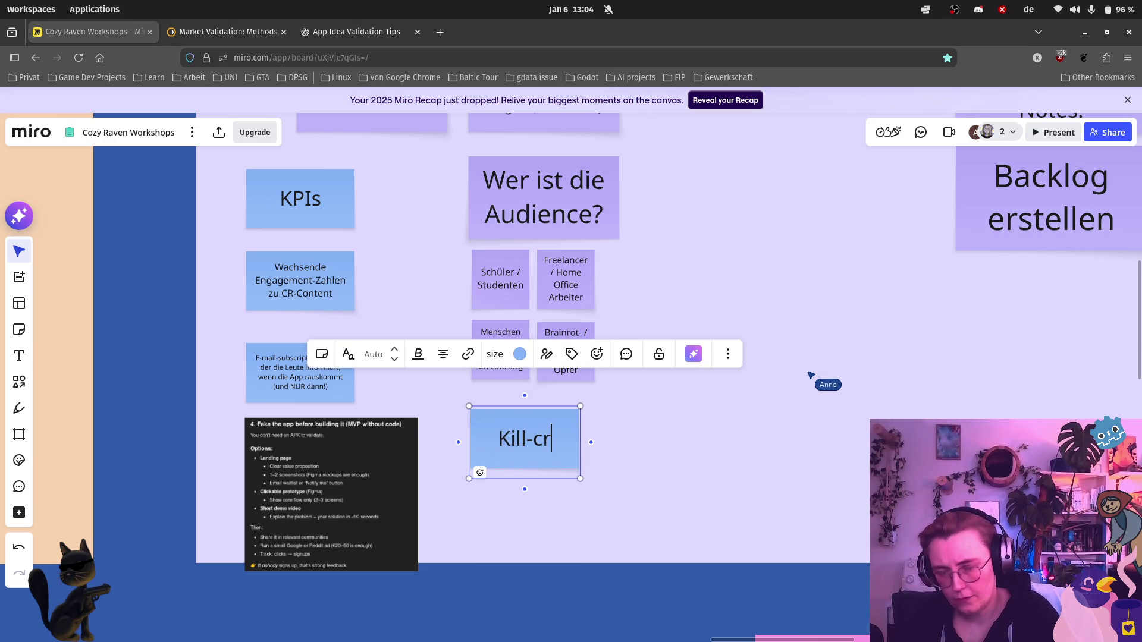
pyautogui.write('iteria')
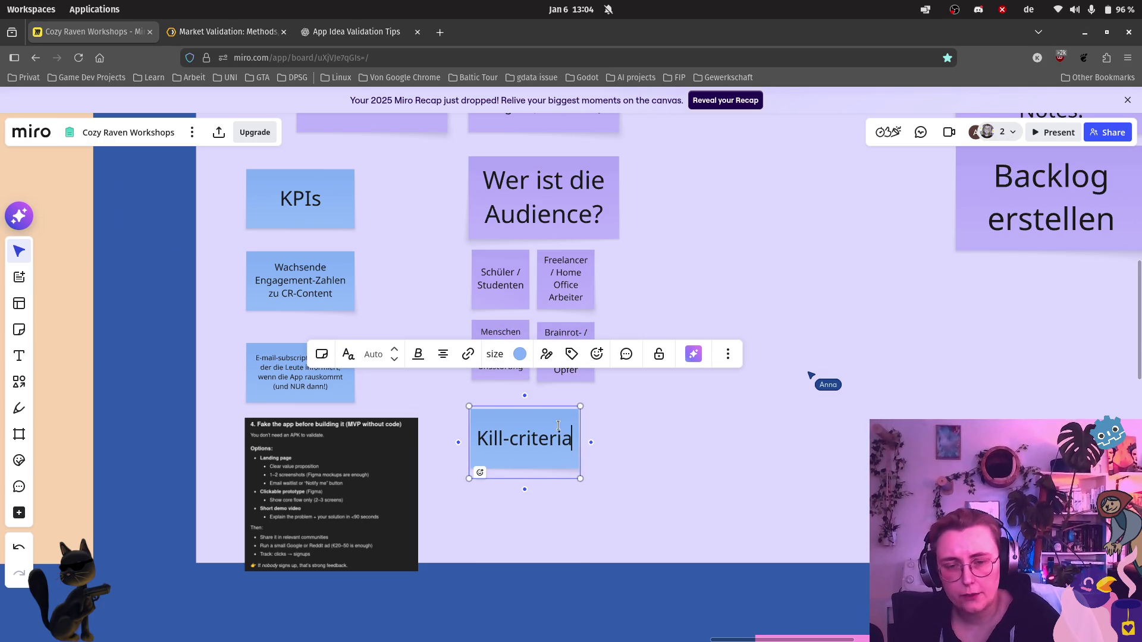
pyautogui.press('Escape')
# Step: Duplicate Kill-criteria directly beneath itself and clear the copy's text
pyautogui.click(543, 442)
pyautogui.hotkey('ctrl', 'd')
pyautogui.moveTo(624, 446)
pyautogui.mouseDown()
pyautogui.moveTo(641, 465)
pyautogui.moveTo(530, 525)
pyautogui.mouseUp()
pyautogui.doubleClick(542, 529)
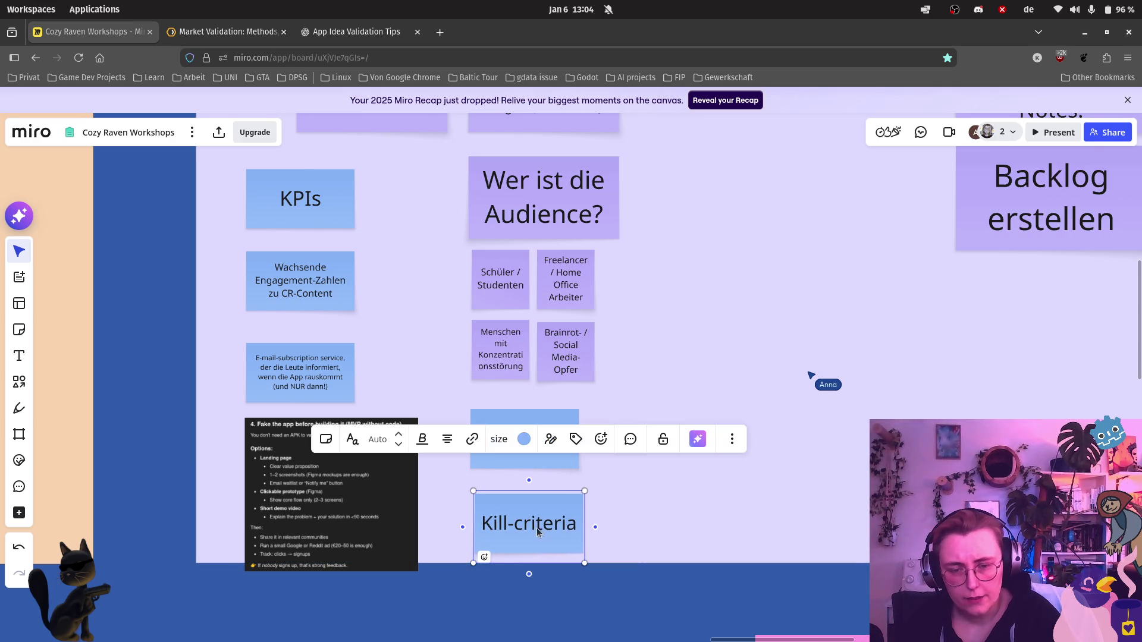
pyautogui.press('BackSpace')
pyautogui.press('BackSpace')
pyautogui.press('BackSpace')
pyautogui.press('BackSpace')
pyautogui.press('BackSpace')
pyautogui.press('BackSpace')
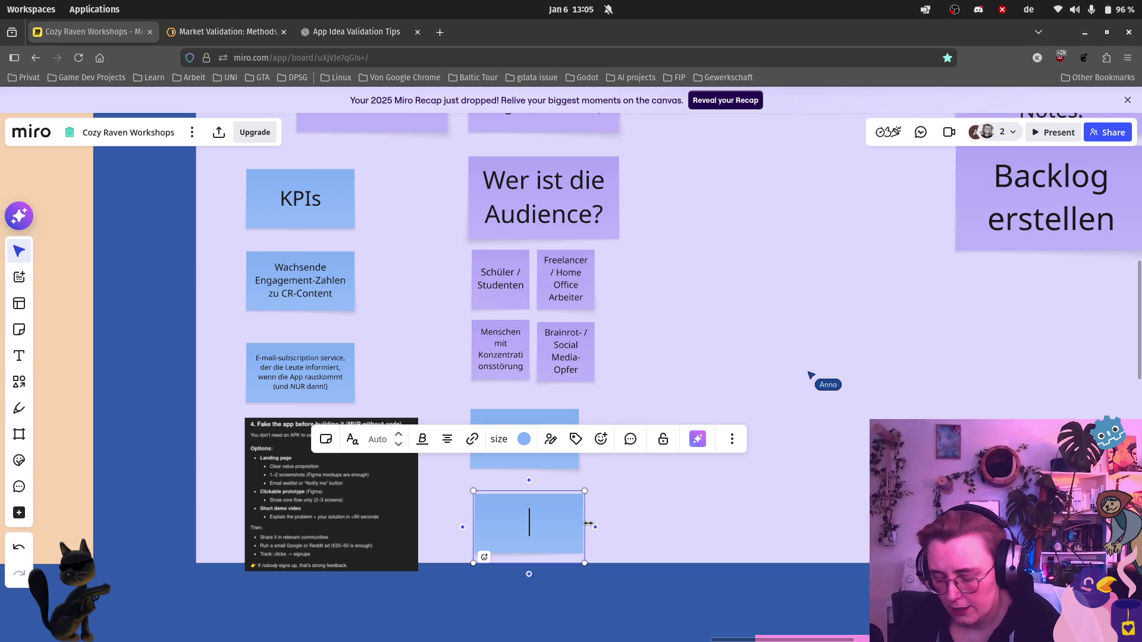
pyautogui.write('Wenn Godot')
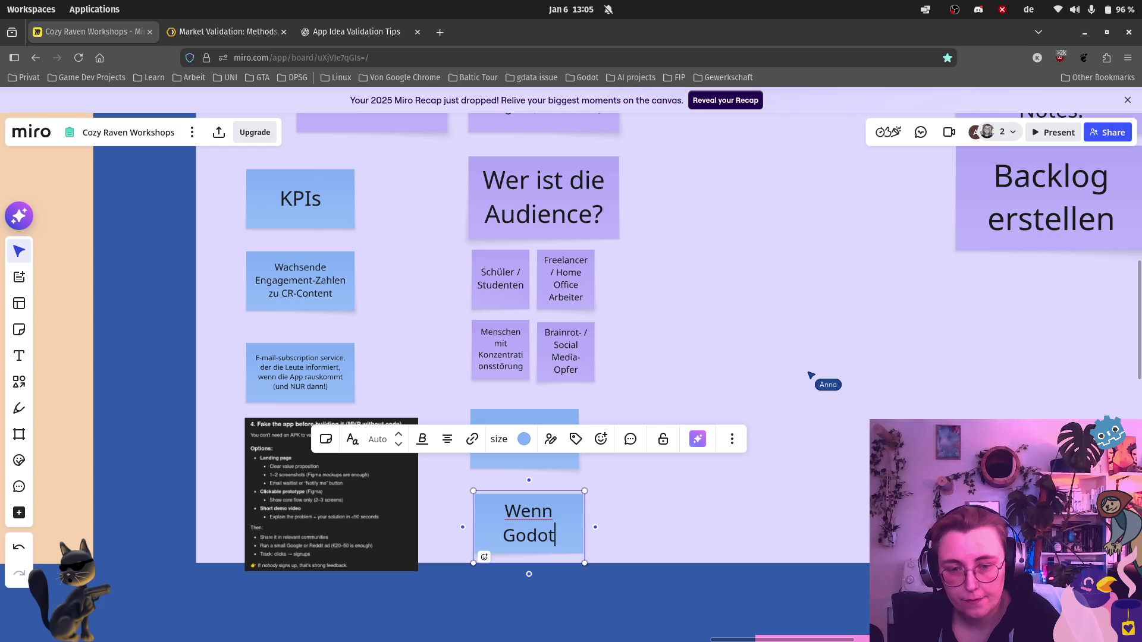
pyautogui.write('-Android')
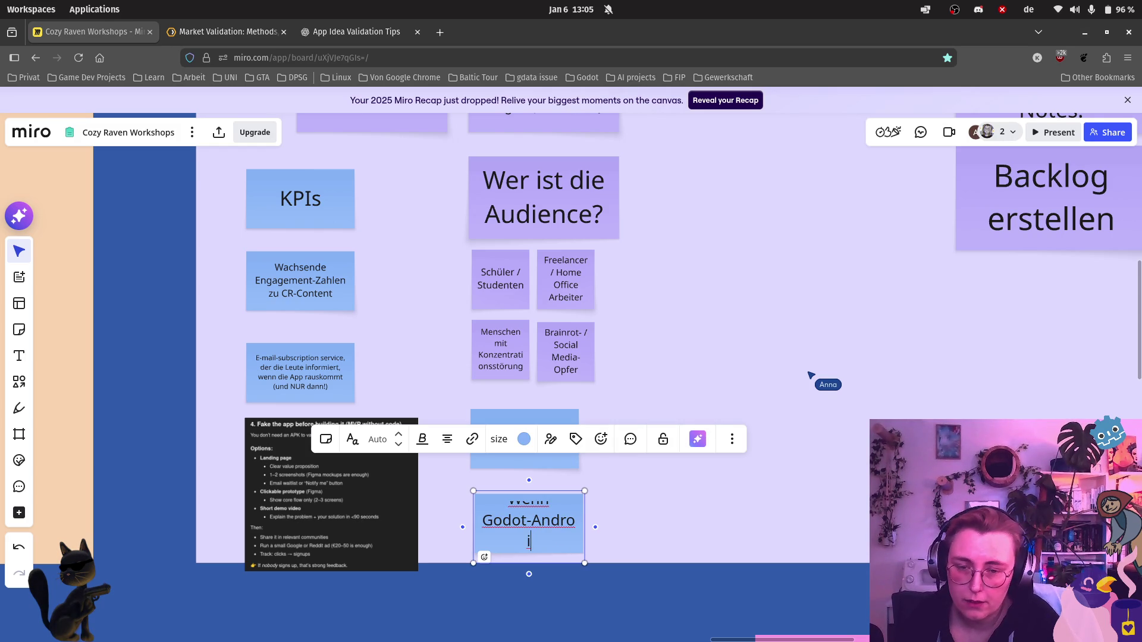
# Step: Write 'Wenn Godot-Android Verbindung zu kompliziert --> Unity?' in the empty note, correcting typos
pyautogui.press('BackSpace')
pyautogui.press('BackSpace')
pyautogui.press('BackSpace')
pyautogui.press('BackSpace')
pyautogui.press('BackSpace')
pyautogui.press('BackSpace')
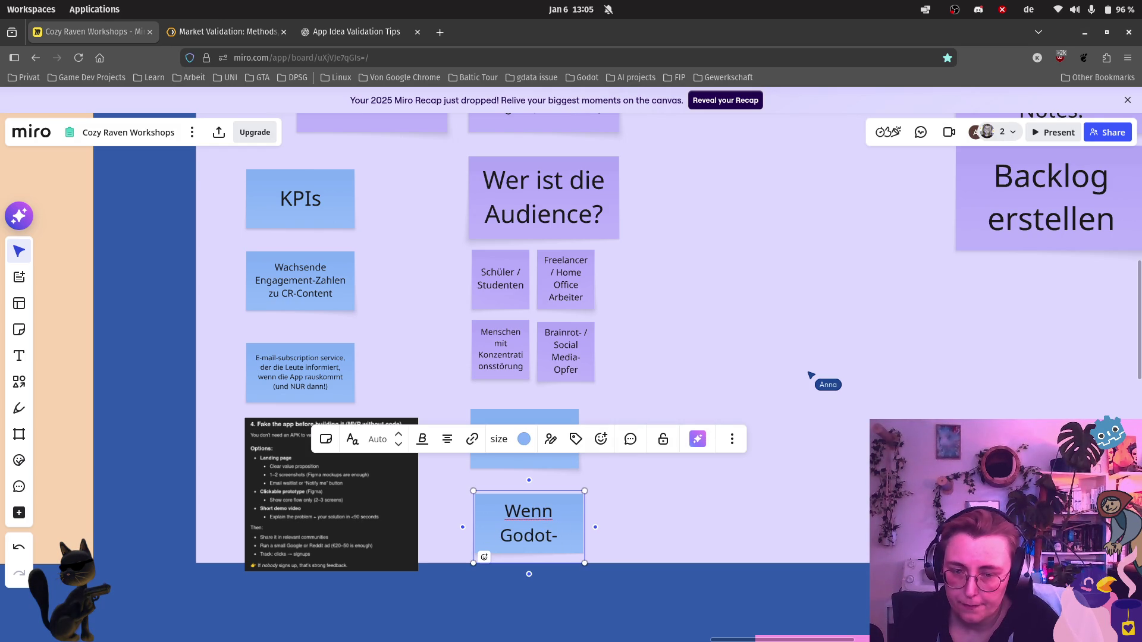
pyautogui.press('BackSpace')
pyautogui.press('BackSpace')
pyautogui.press('BackSpace')
pyautogui.press('BackSpace')
pyautogui.press('BackSpace')
pyautogui.press('BackSpace')
pyautogui.press('BackSpace')
pyautogui.write('enn ')
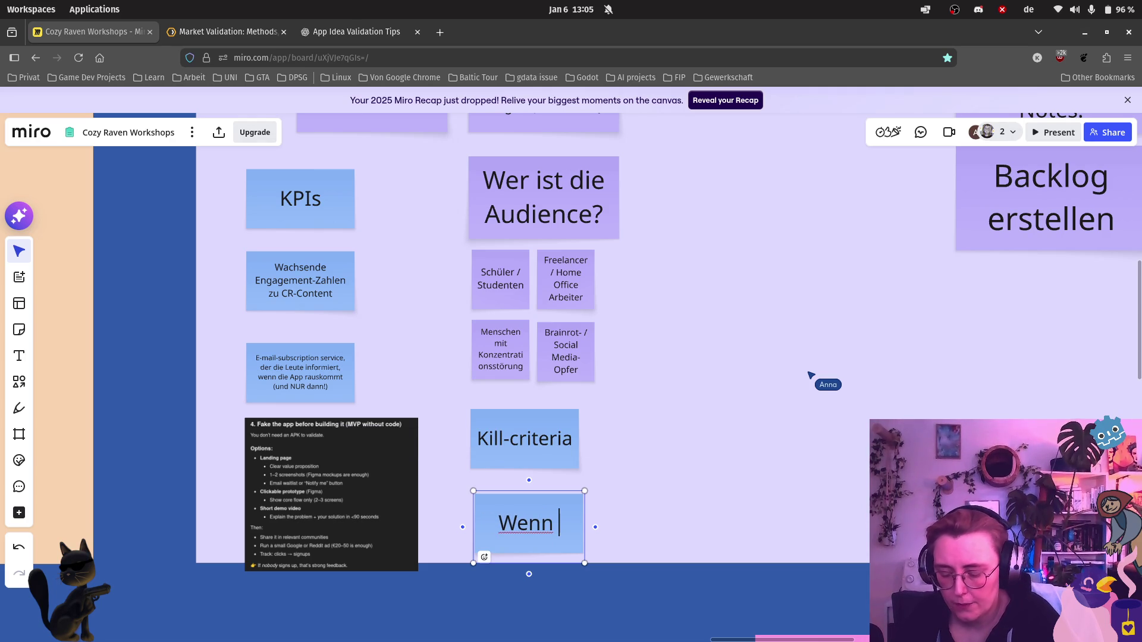
pyautogui.write('Godot-A')
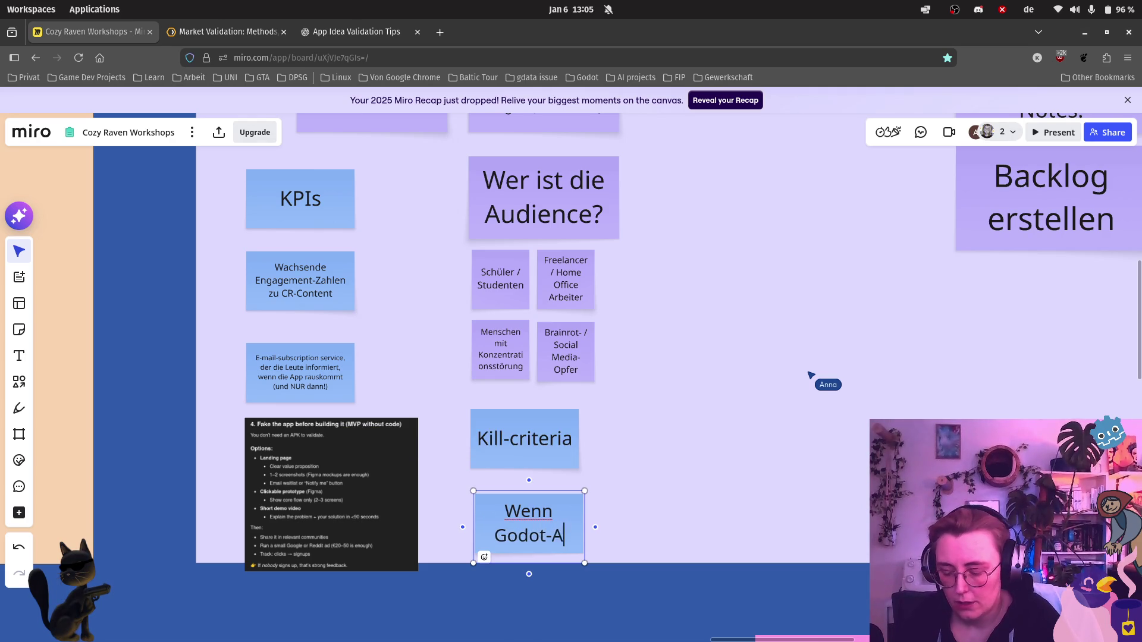
pyautogui.write('ndroid ')
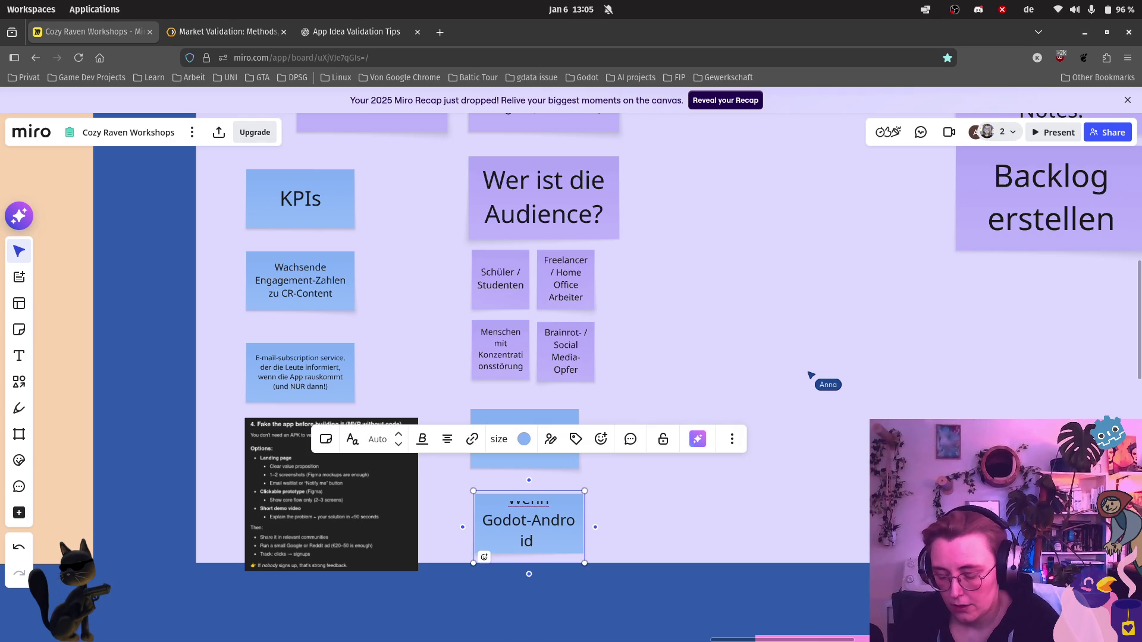
pyautogui.write('V')
pyautogui.press('BackSpace')
pyautogui.write('Verbindung ')
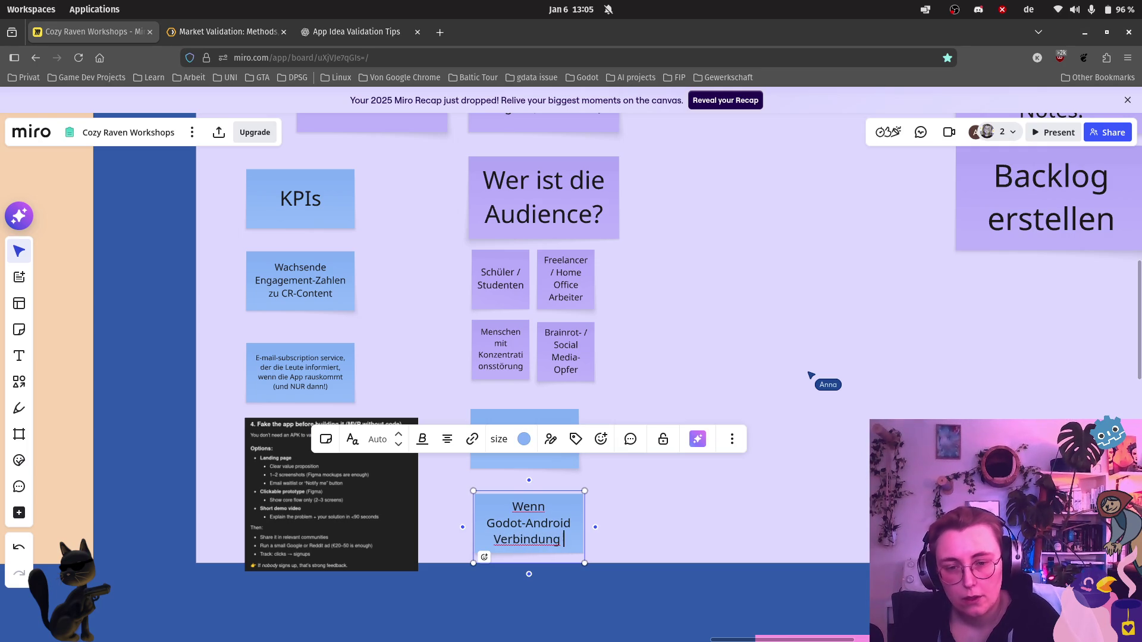
pyautogui.write('zu kompli')
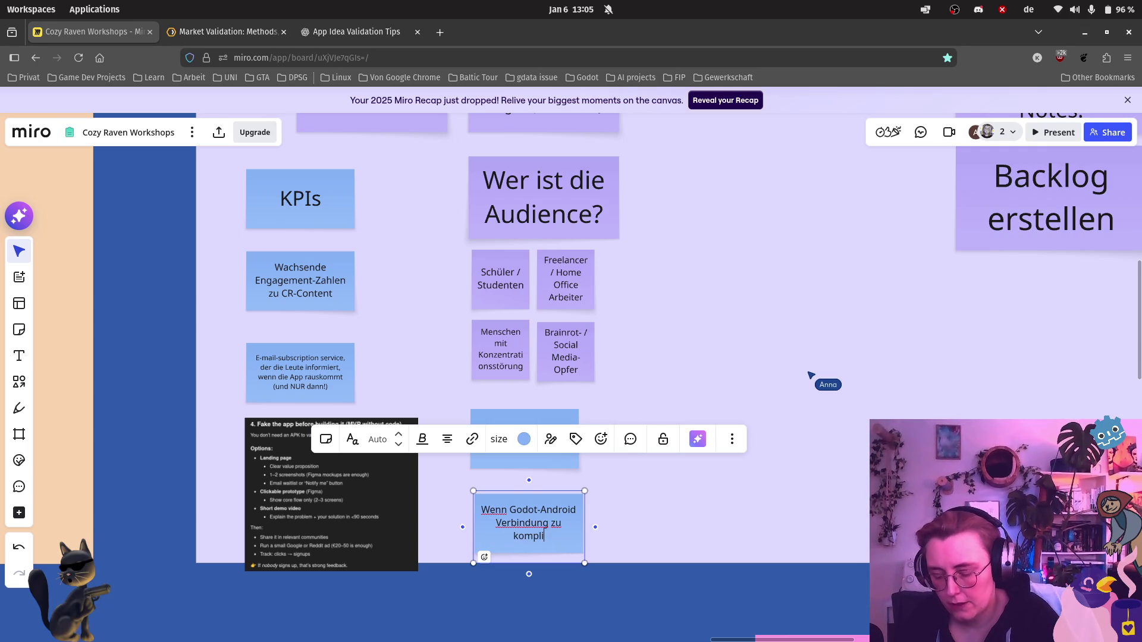
pyautogui.write('ziert --> Unity?')
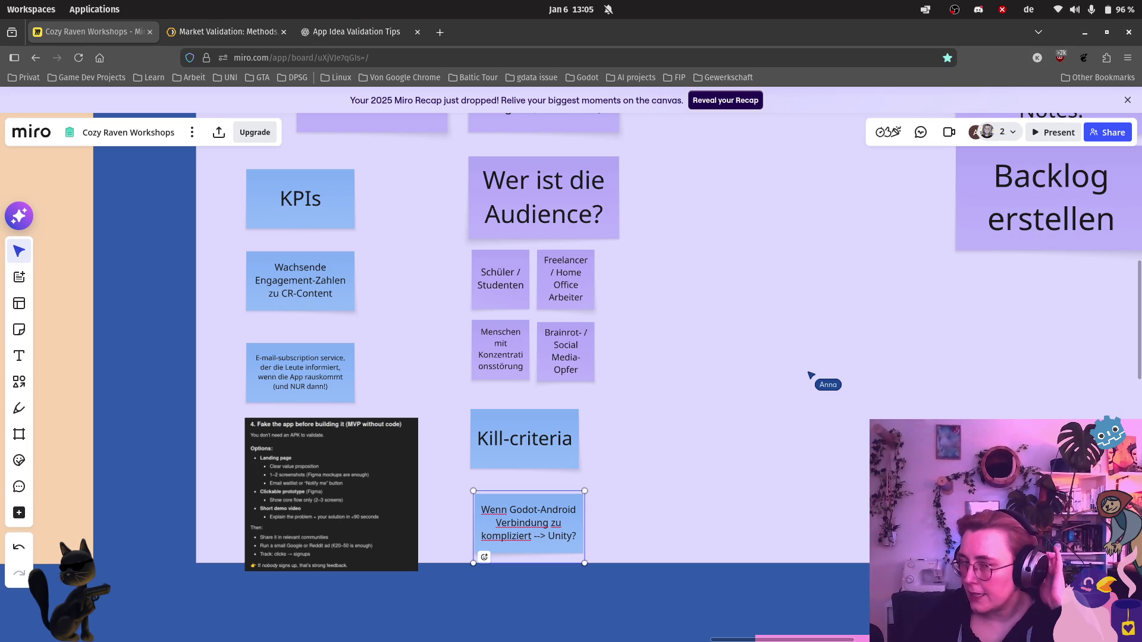
# Step: Finish editing the criterion note and nudge it into place under Kill-criteria
pyautogui.click(592, 530)
pyautogui.moveTo(522, 514); pyautogui.dragTo(521, 504)
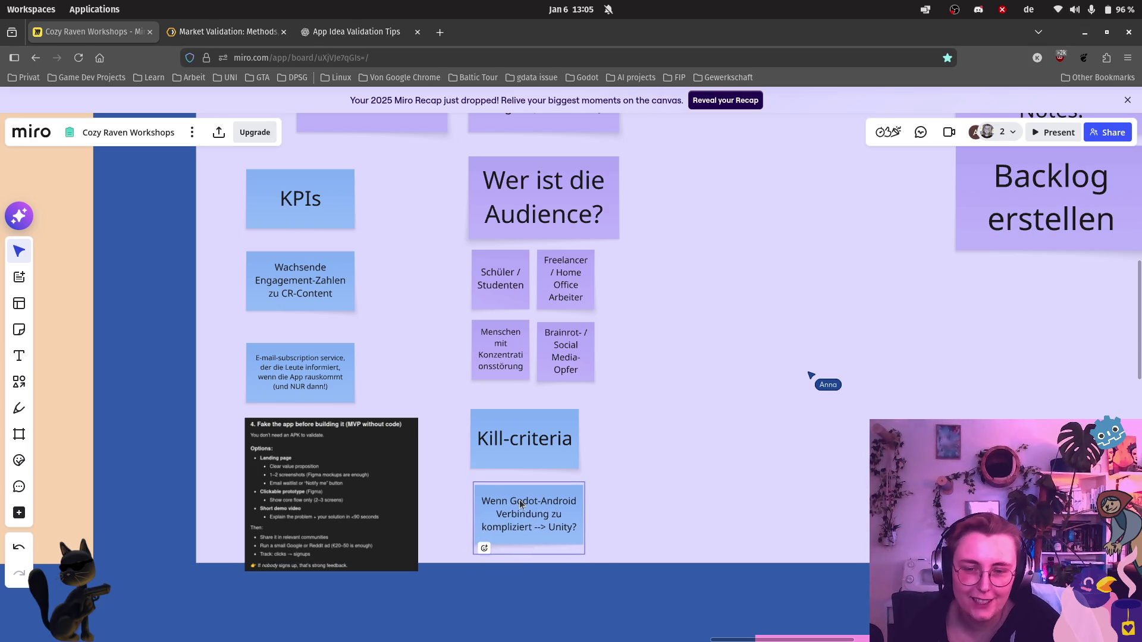
pyautogui.click(649, 534)
pyautogui.scroll(-3, 650, 534)
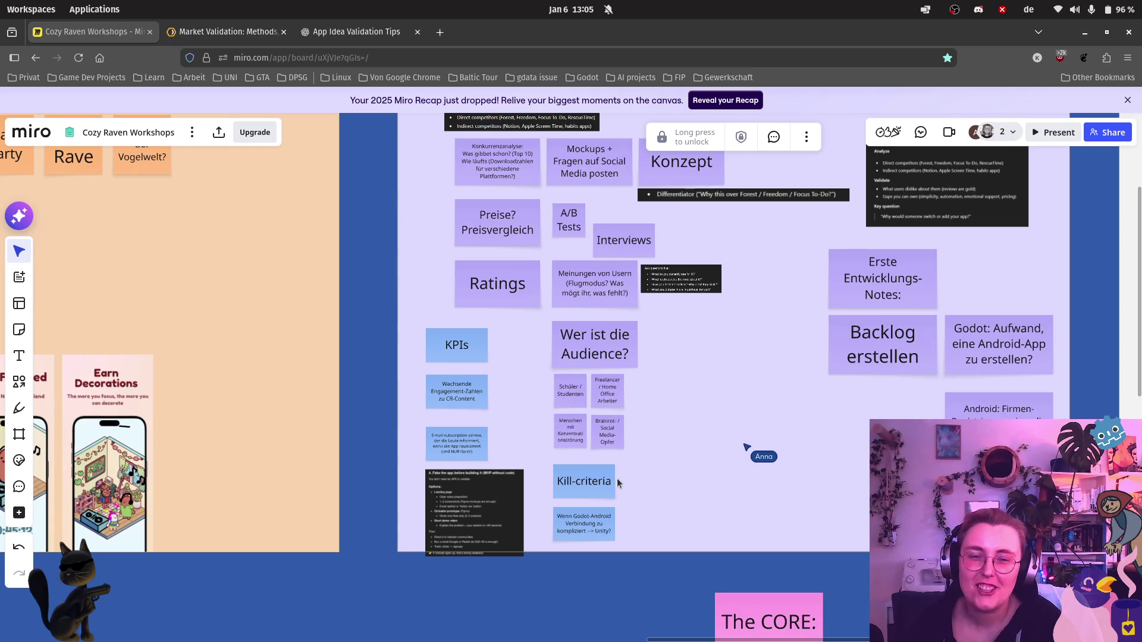
# Step: Move Kill-criteria and its criterion note into a column right of the audience notes
pyautogui.moveTo(599, 483)
pyautogui.mouseDown()
pyautogui.moveTo(690, 344)
pyautogui.moveTo(705, 347)
pyautogui.mouseUp()
pyautogui.moveTo(585, 523); pyautogui.dragTo(703, 420)
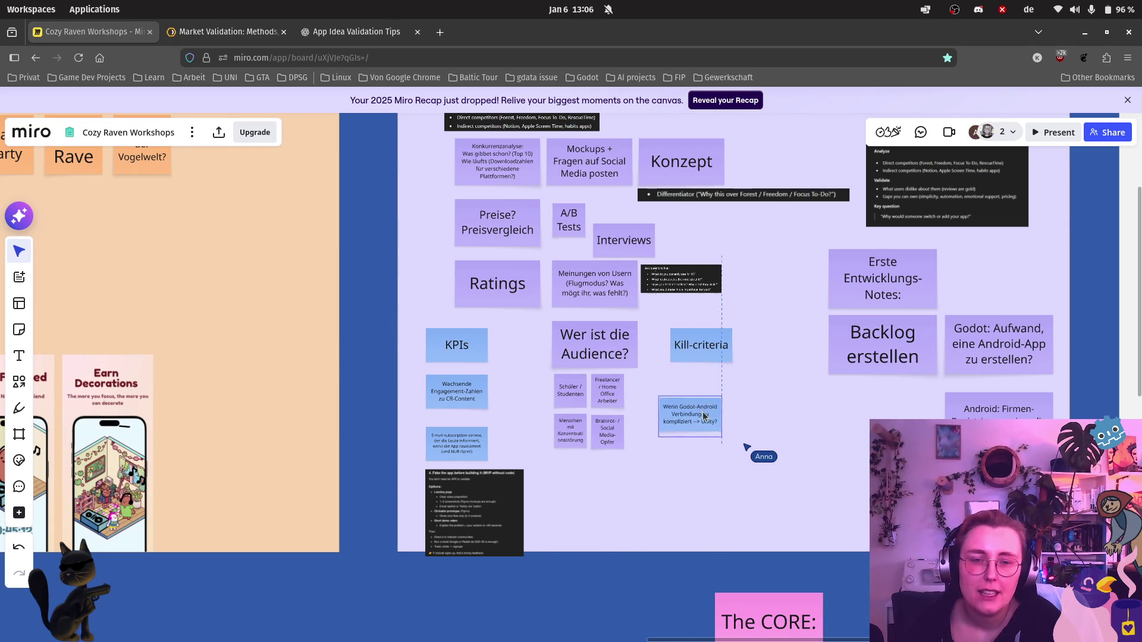
pyautogui.scroll(3, 763, 386)
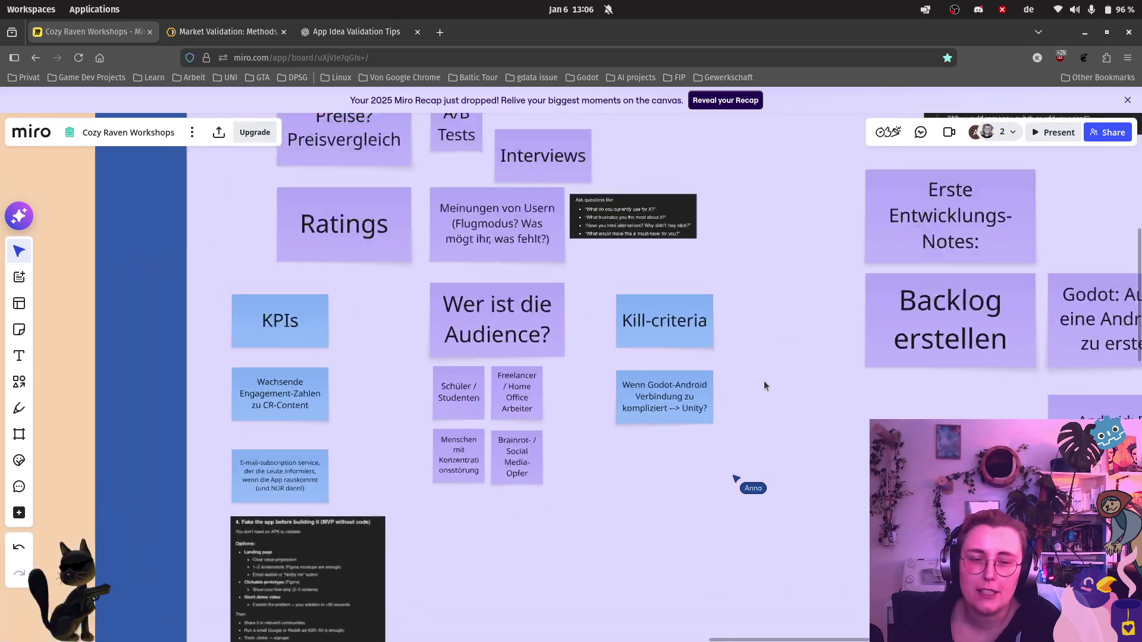
pyautogui.scroll(2, 763, 386)
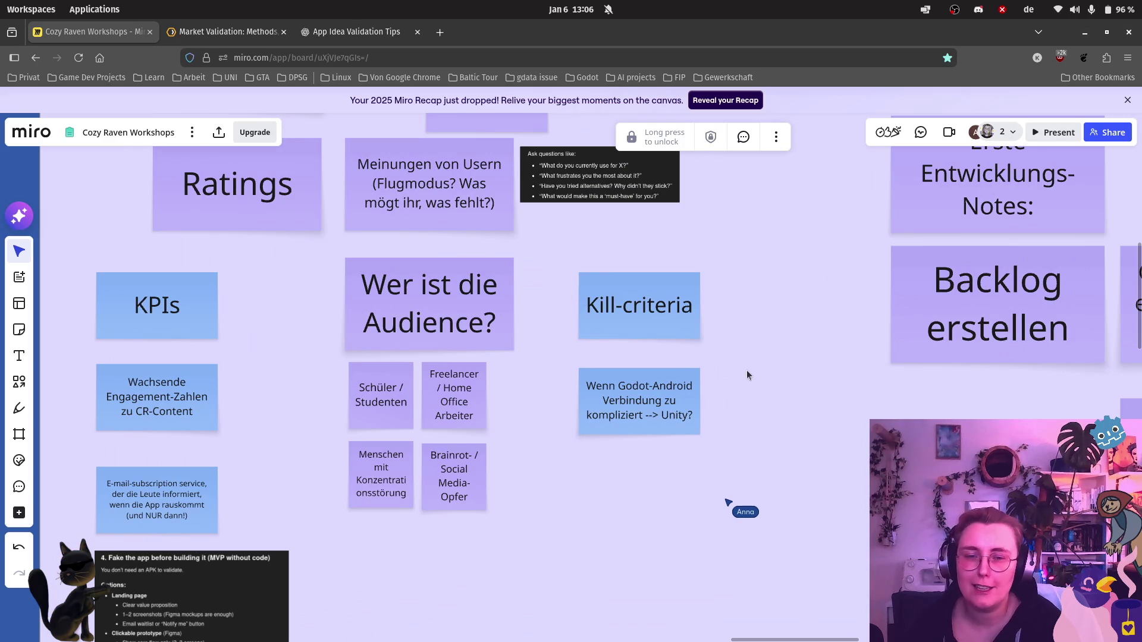
pyautogui.moveTo(664, 407); pyautogui.dragTo(659, 395)
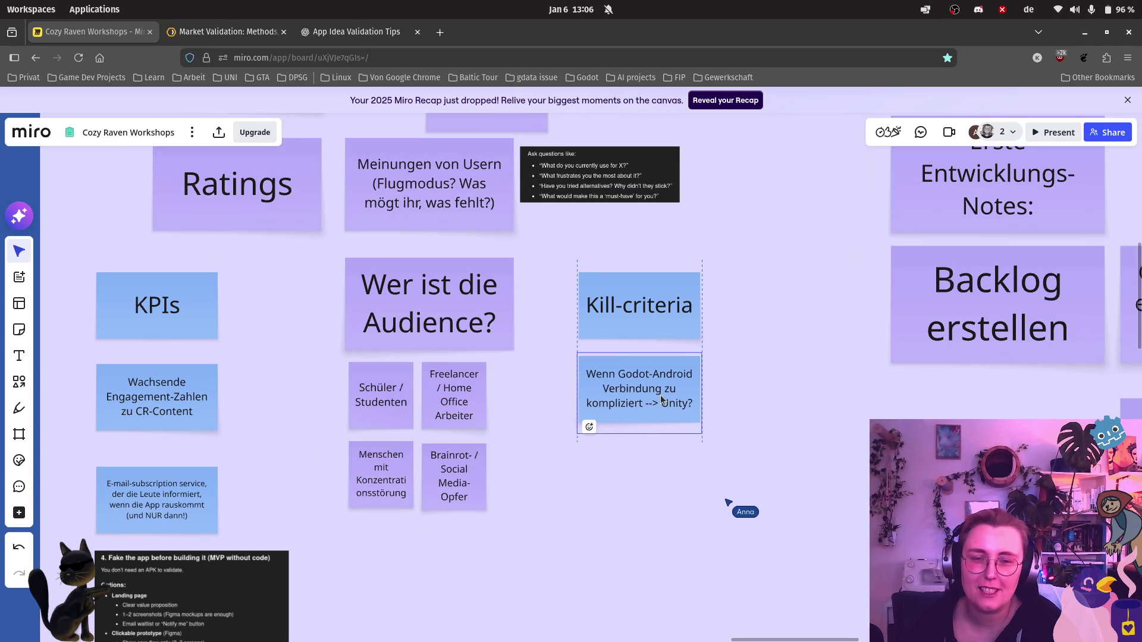
pyautogui.click(687, 429)
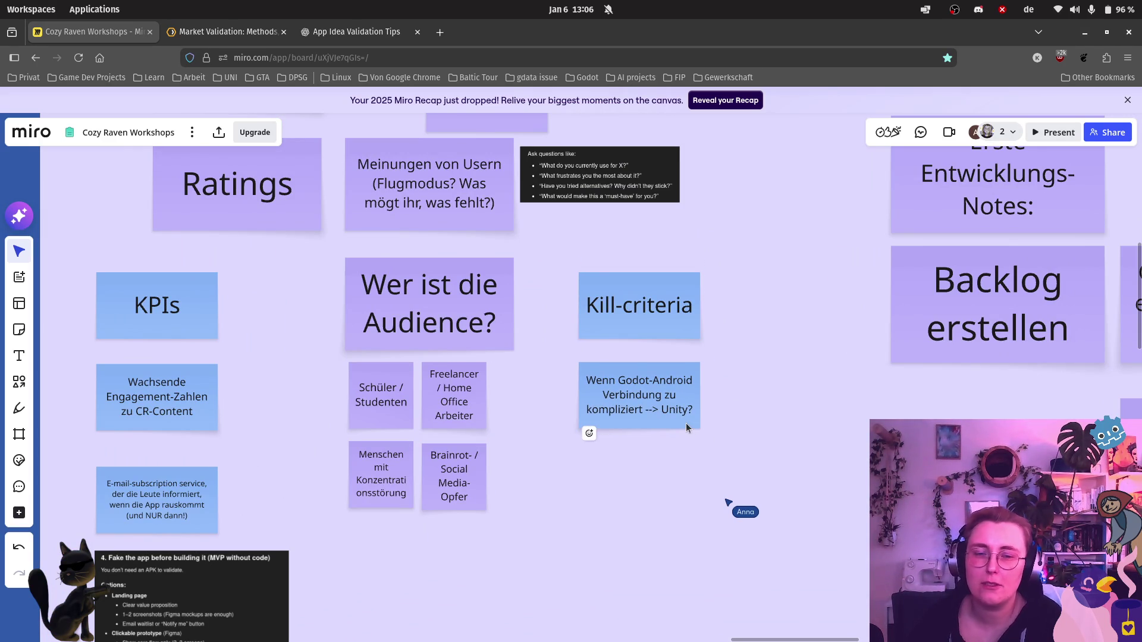
# Step: Duplicate the Godot-Android criterion note below itself and clear the copy's text
pyautogui.click(680, 418)
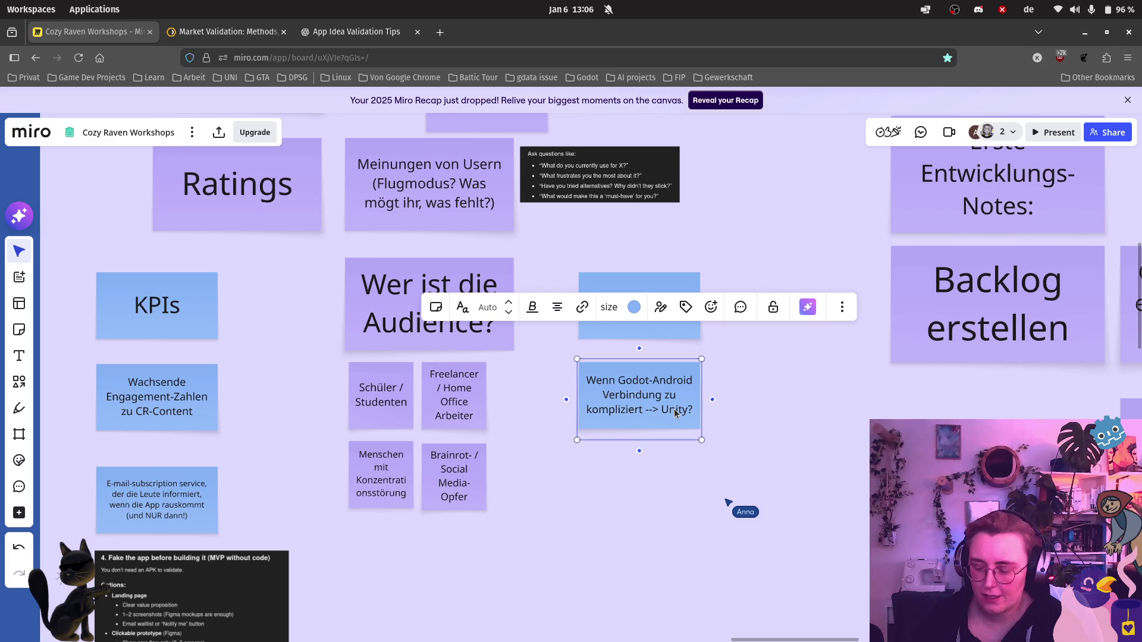
pyautogui.hotkey('ctrl', 'd')
pyautogui.moveTo(775, 395); pyautogui.dragTo(638, 484)
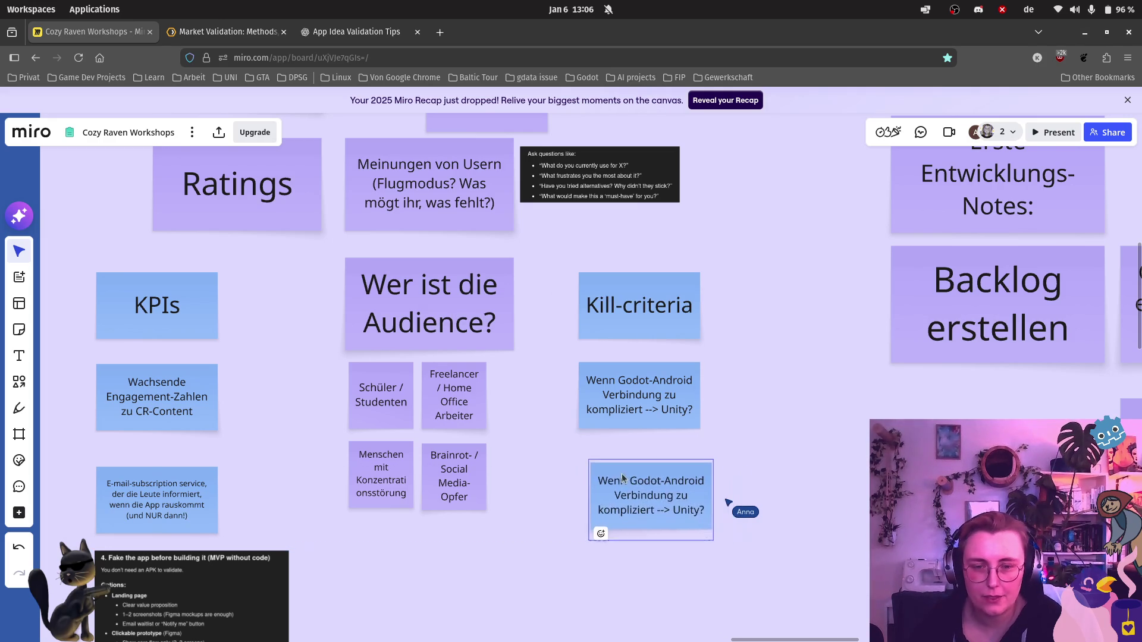
pyautogui.doubleClick(618, 471)
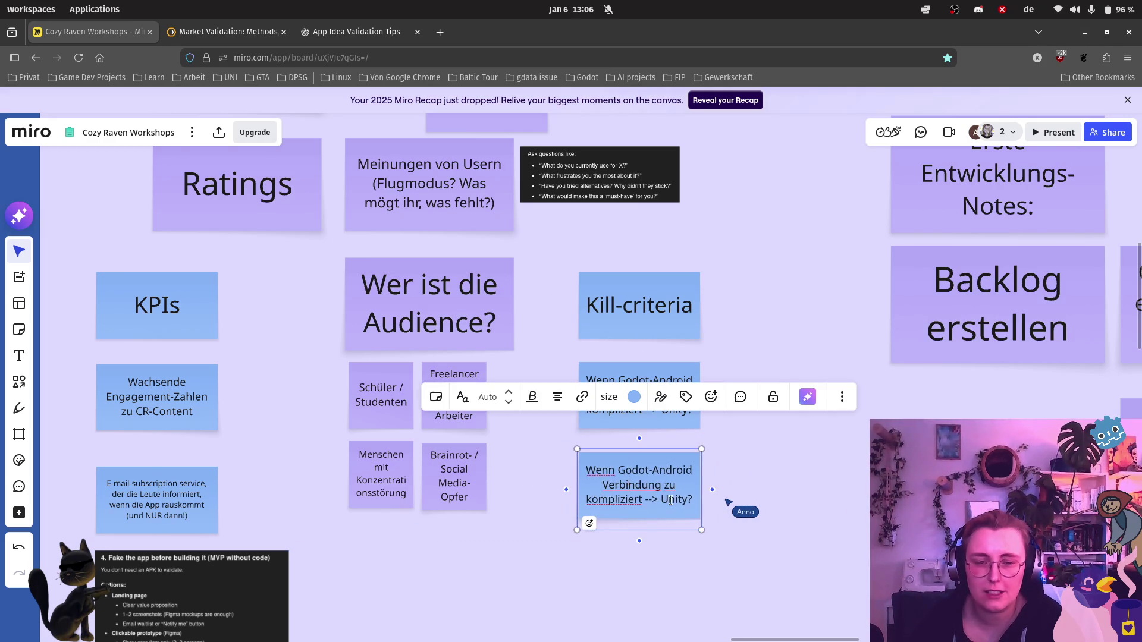
pyautogui.moveTo(694, 501); pyautogui.dragTo(507, 465)
pyautogui.press('BackSpace')
pyautogui.press('BackSpace')
pyautogui.press('BackSpace')
pyautogui.press('BackSpace')
pyautogui.press('BackSpace')
pyautogui.press('BackSpace')
pyautogui.press('BackSpace')
pyautogui.press('BackSpace')
pyautogui.press('BackSpace')
pyautogui.press('BackSpace')
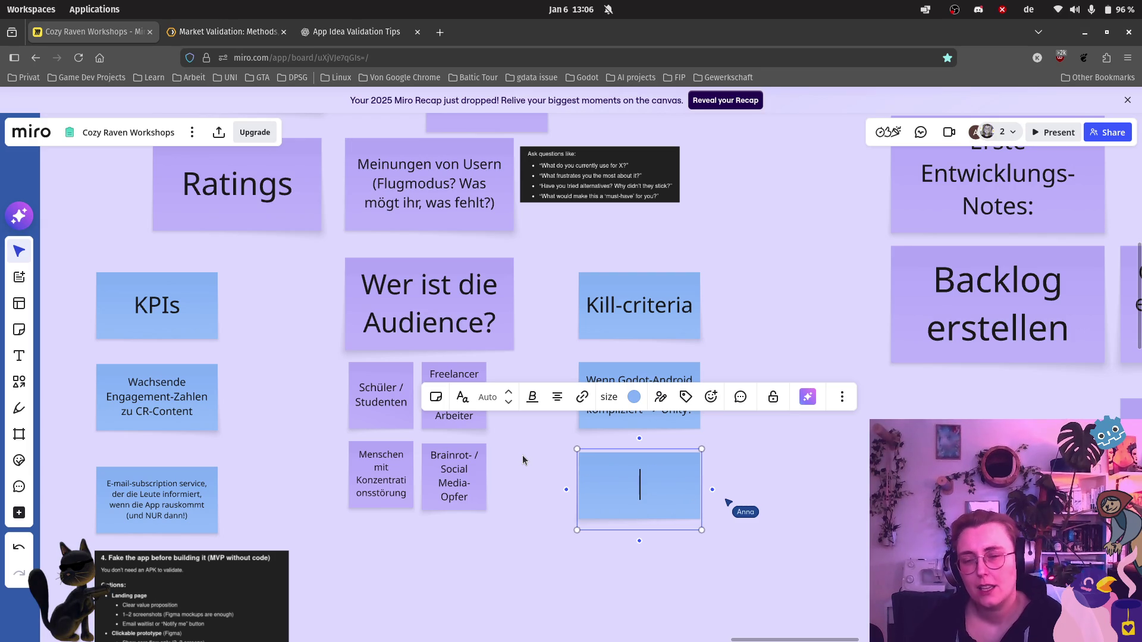
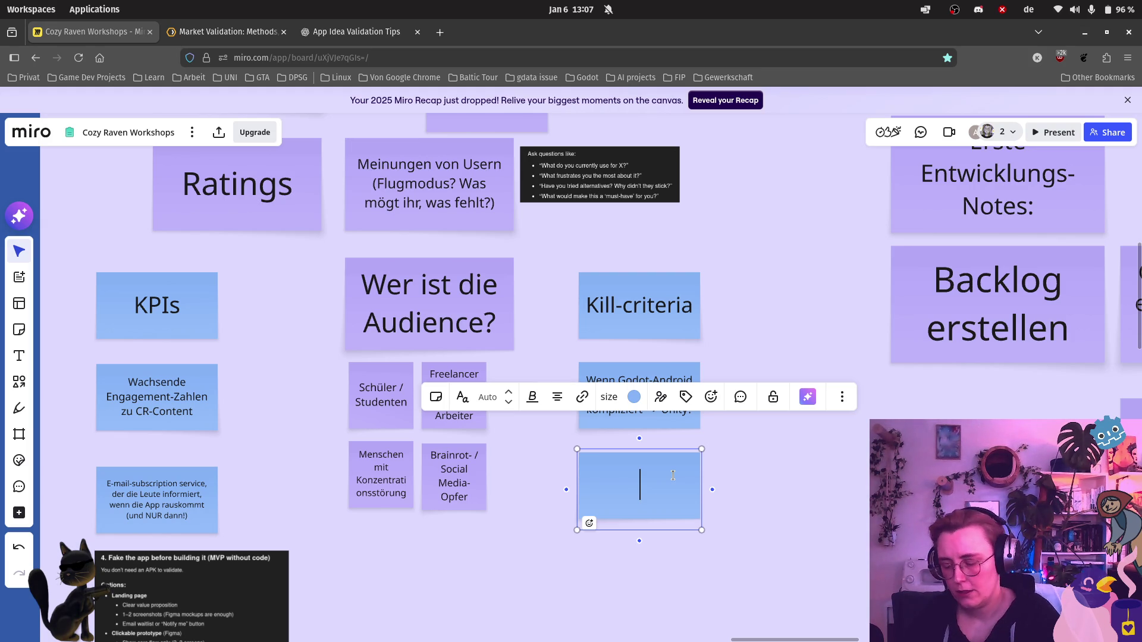
pyautogui.write('Wenn')
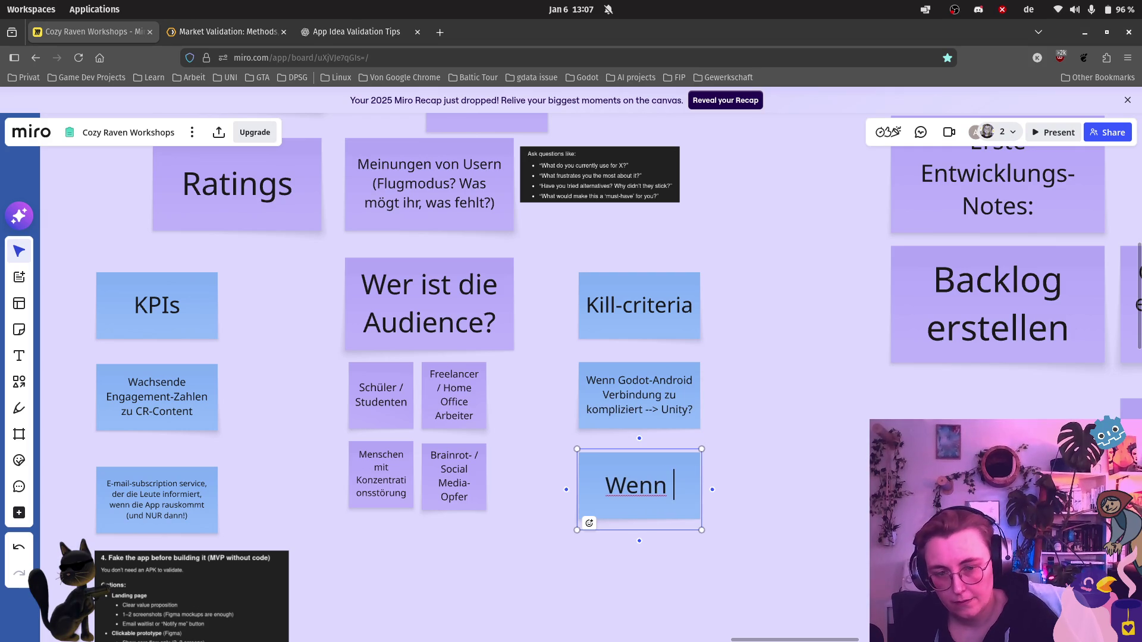
# Step: Reword the sticky note to "Ende Januar < 10 E-mail-Subs", dropping "Wenn" and "weniger als"
pyautogui.press('BackSpace')
pyautogui.press('BackSpace')
pyautogui.press('BackSpace')
pyautogui.press('BackSpace')
pyautogui.press('BackSpace')
pyautogui.write('Ende Janu')
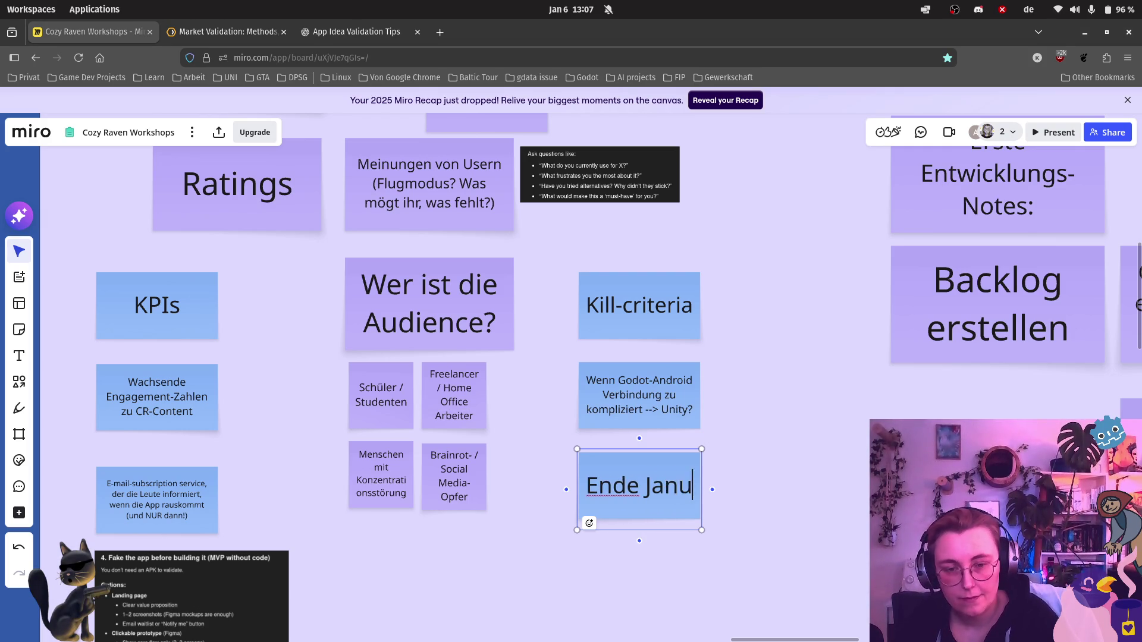
pyautogui.write('ar ')
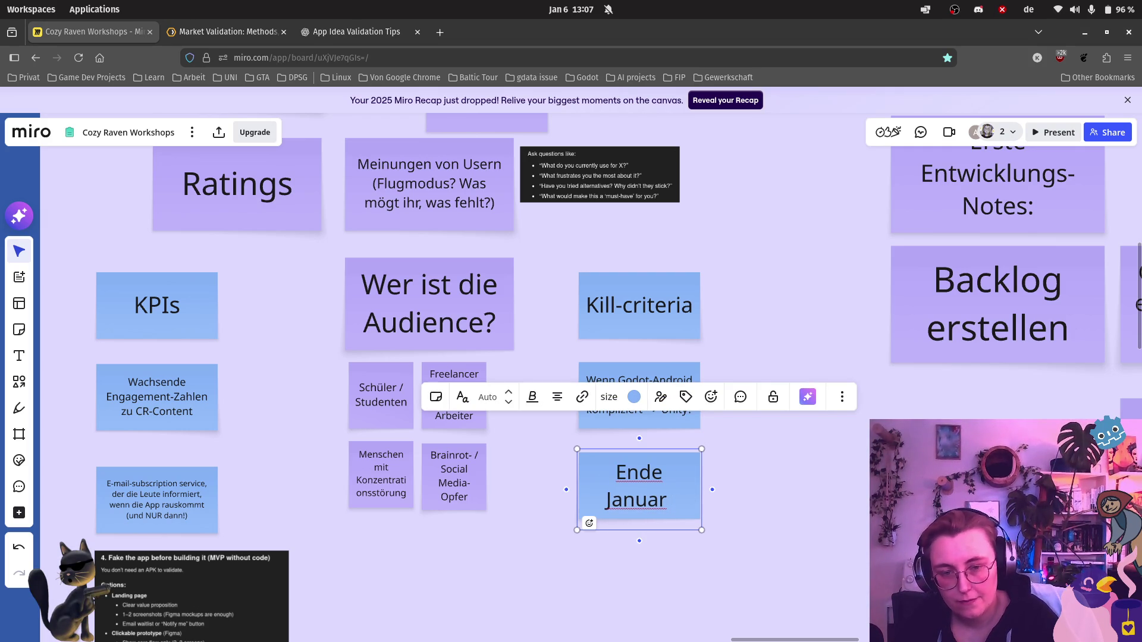
pyautogui.write('we')
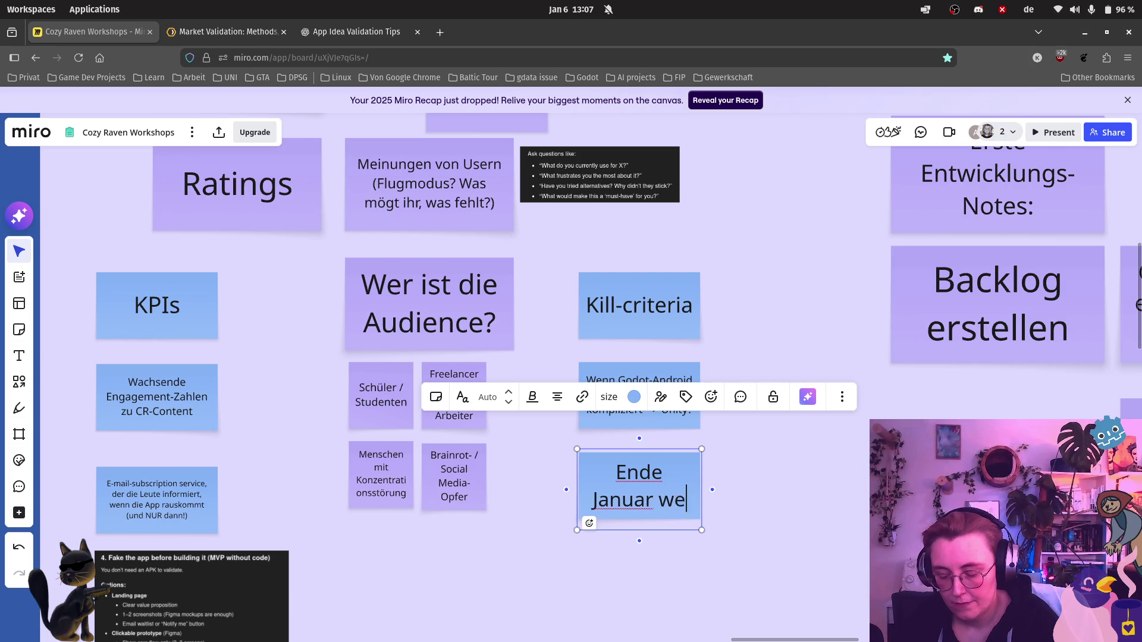
pyautogui.write('niger als')
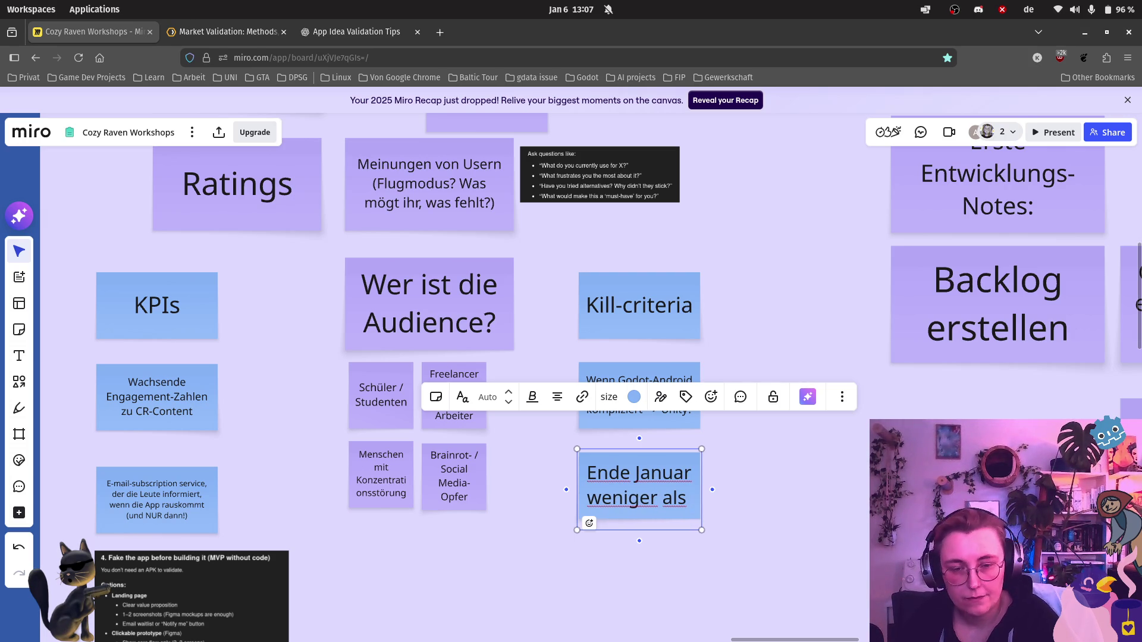
pyautogui.press('BackSpace')
pyautogui.press('BackSpace')
pyautogui.press('BackSpace')
pyautogui.press('BackSpace')
pyautogui.press('BackSpace')
pyautogui.press('BackSpace')
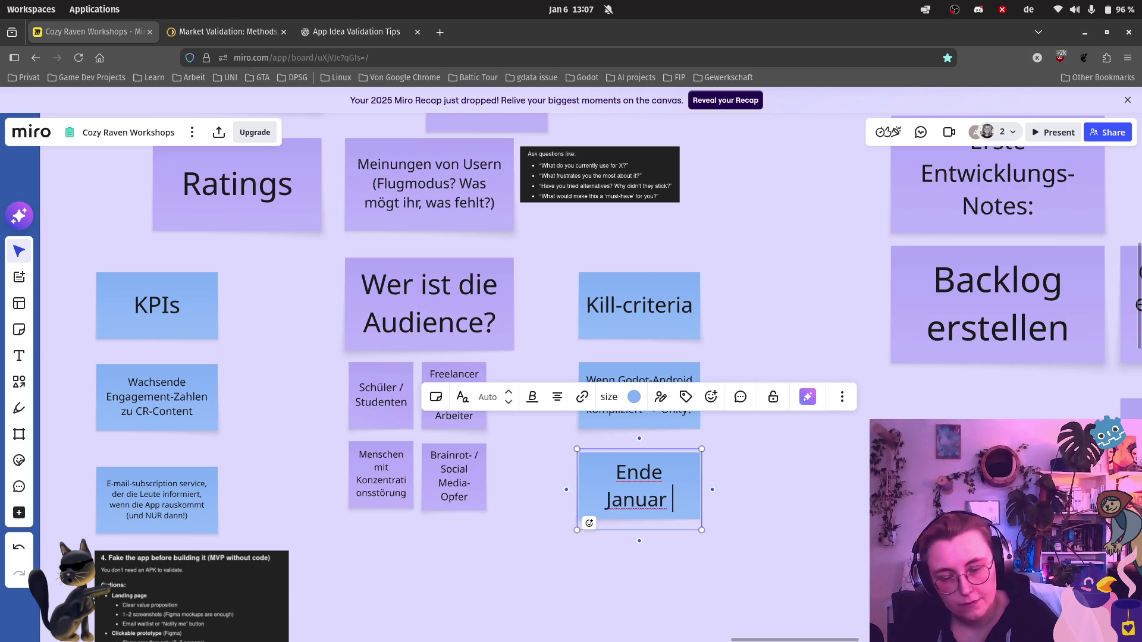
pyautogui.write('< ')
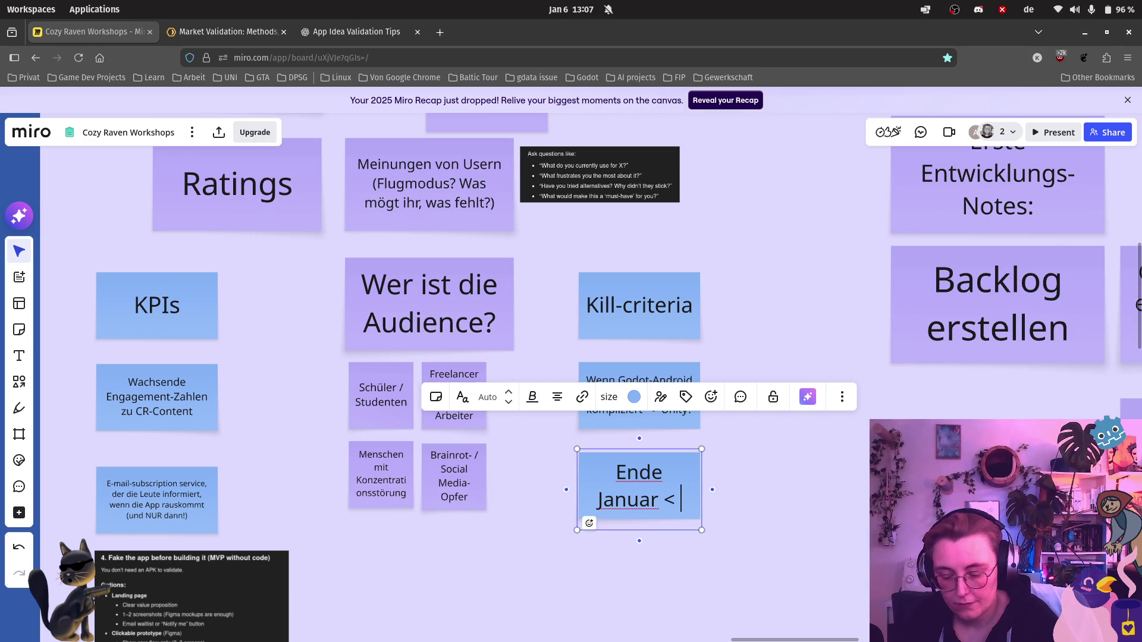
pyautogui.write('10 ')
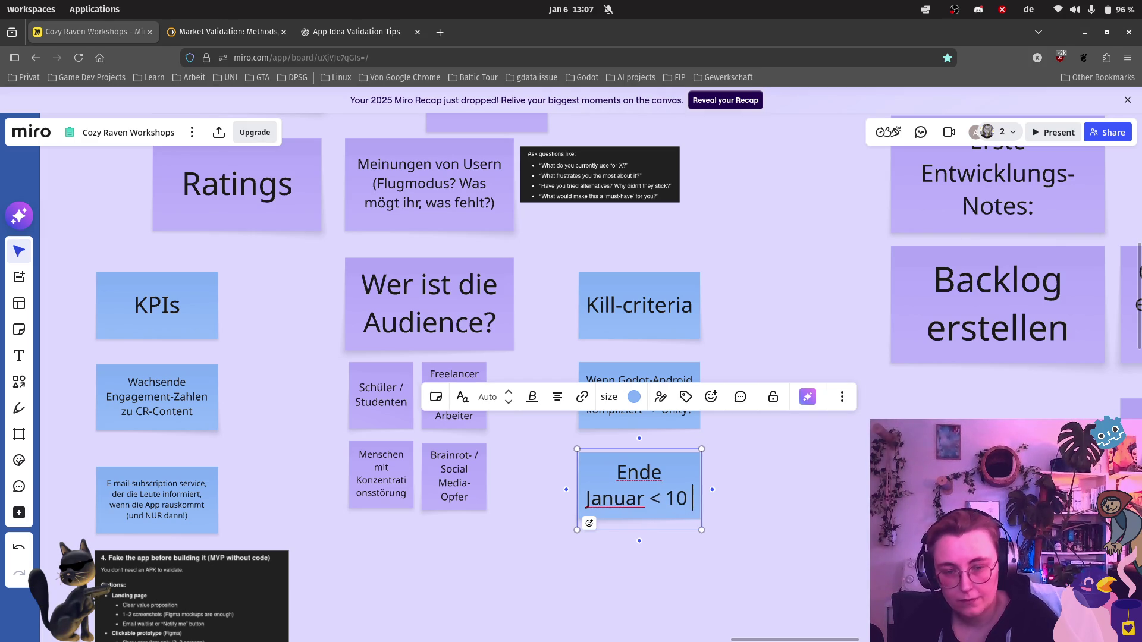
pyautogui.write('E-mail-Subs')
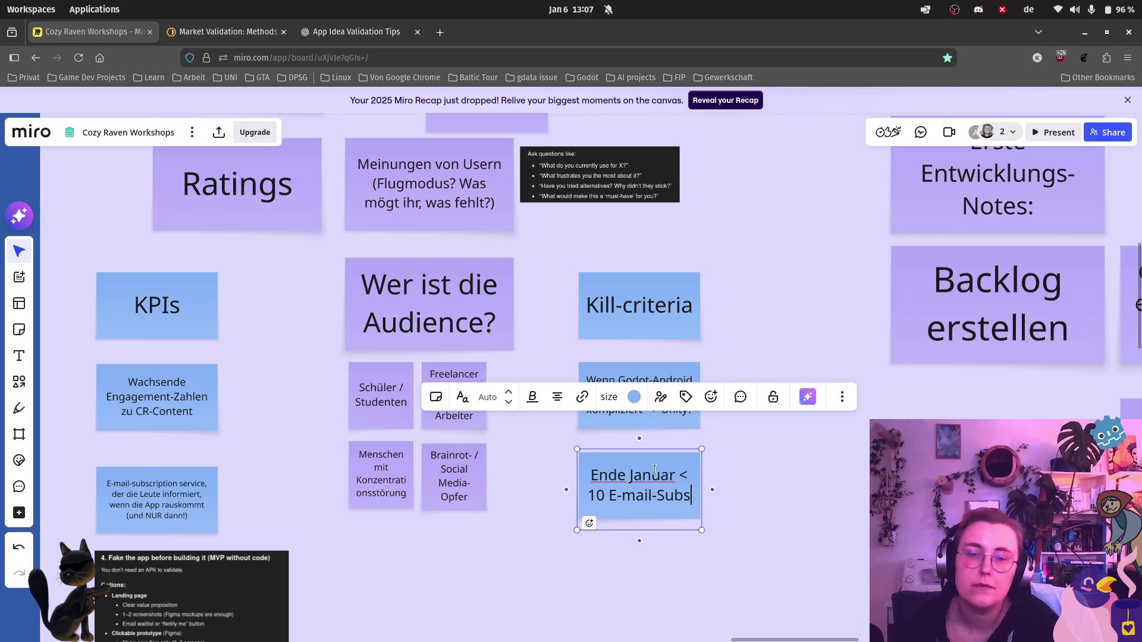
pyautogui.click(620, 575)
pyautogui.scroll(-2, 620, 575)
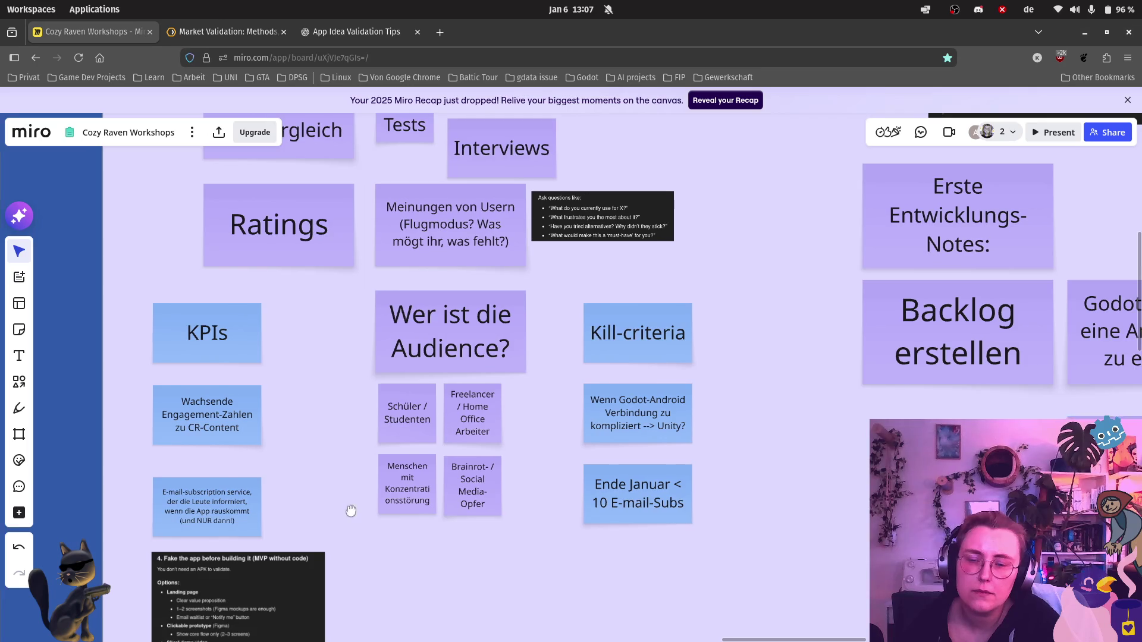
pyautogui.moveTo(348, 519); pyautogui.dragTo(373, 465)
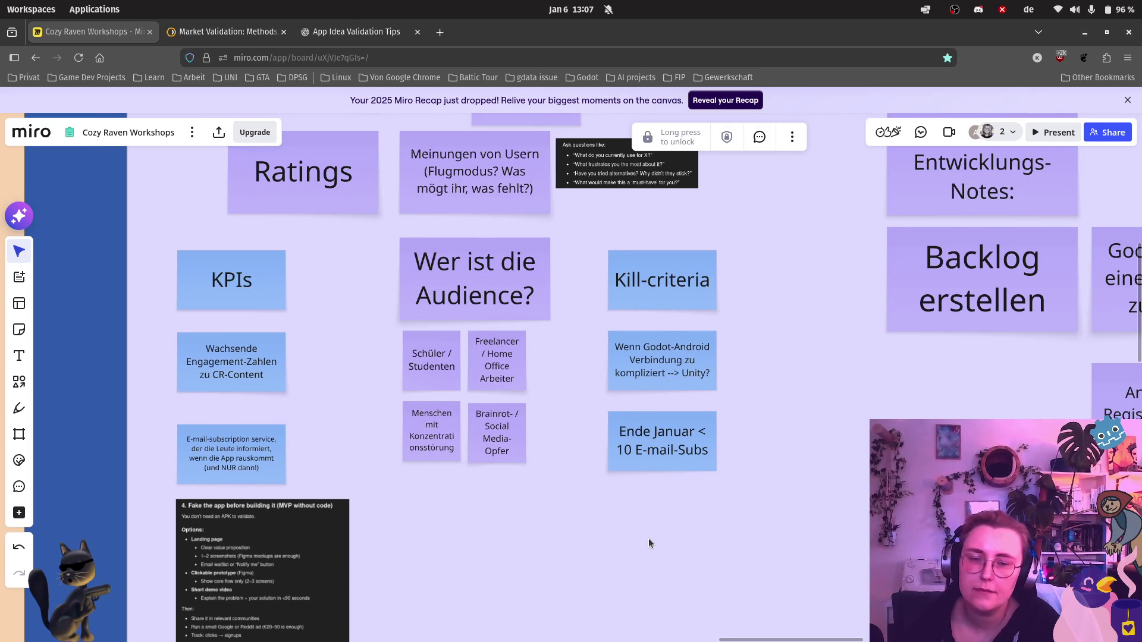